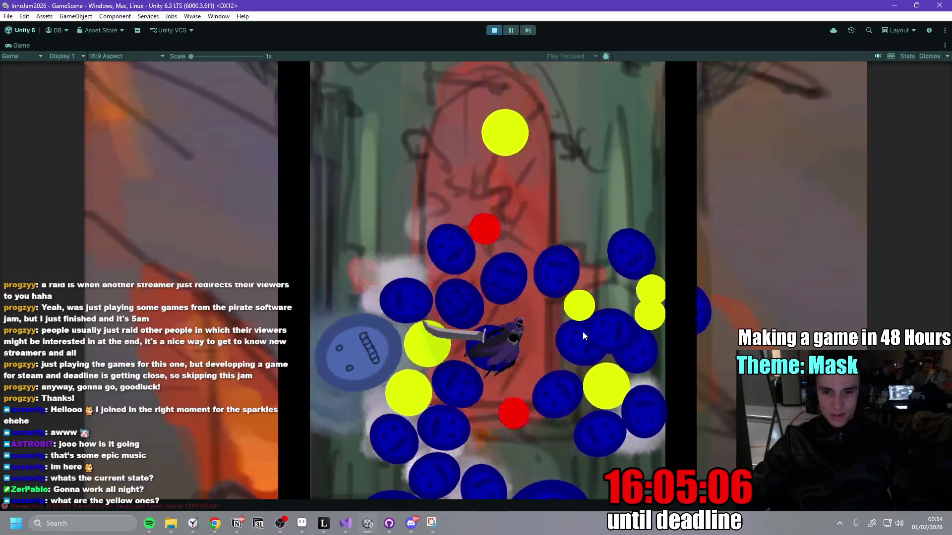
# Playtest the game, dashing the hooded character right through the piles of masks.
pyautogui.click(579, 331)
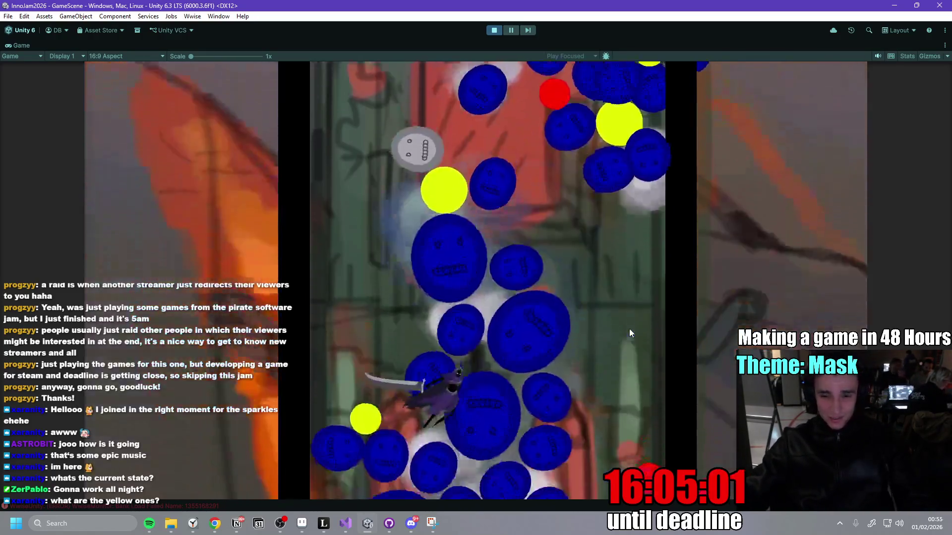
pyautogui.click(629, 334)
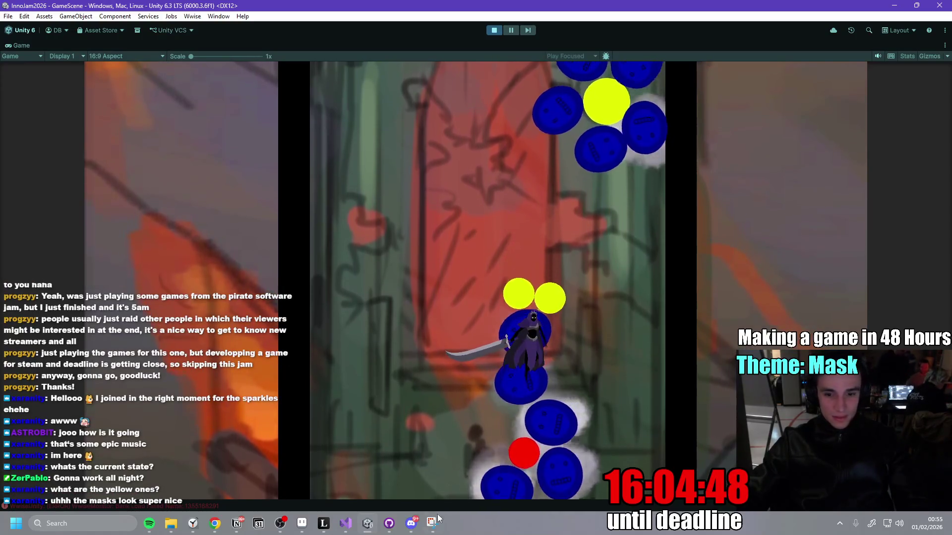
pyautogui.hotkey('alt', 'Tab')
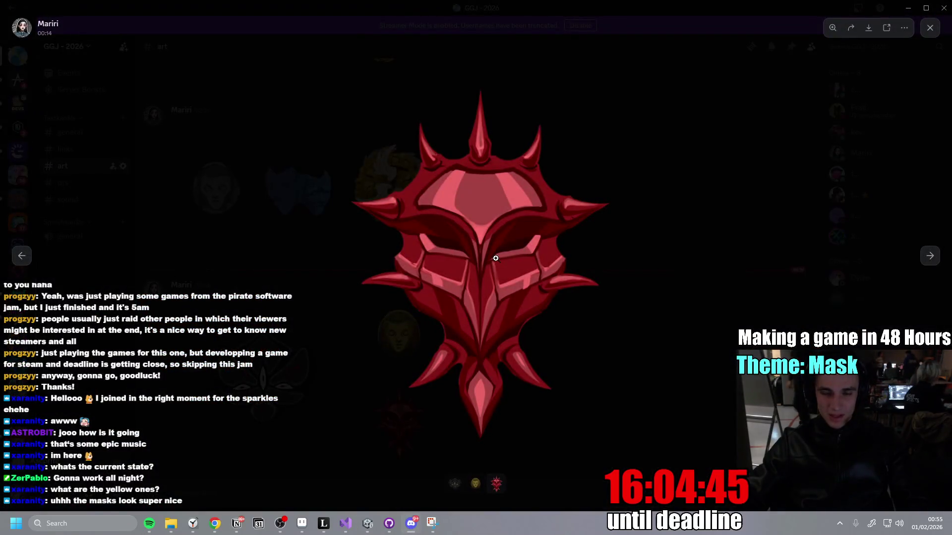
# View the red spiked mask artwork in #art full-size and zoom into its details.
pyautogui.click(496, 258)
pyautogui.click(446, 292)
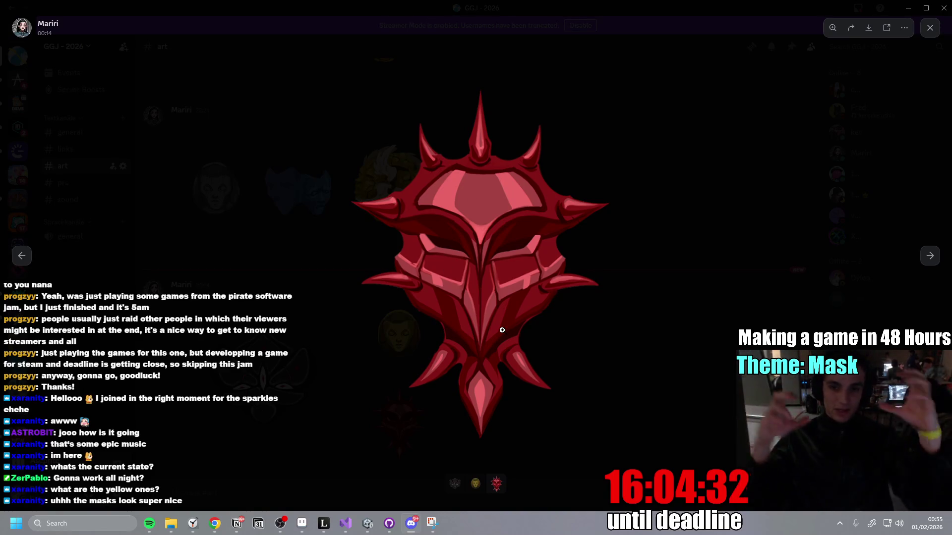
pyautogui.click(637, 340)
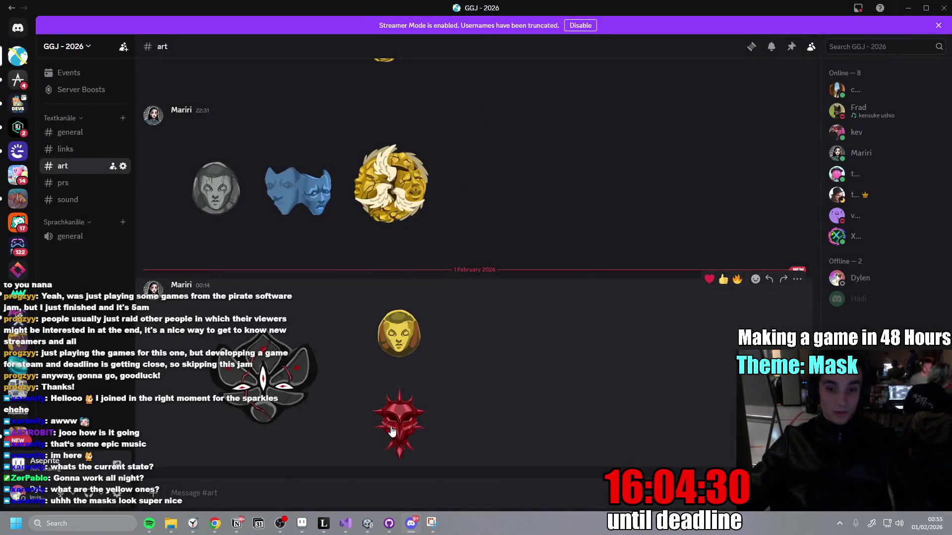
pyautogui.click(392, 430)
pyautogui.click(471, 337)
pyautogui.click(486, 342)
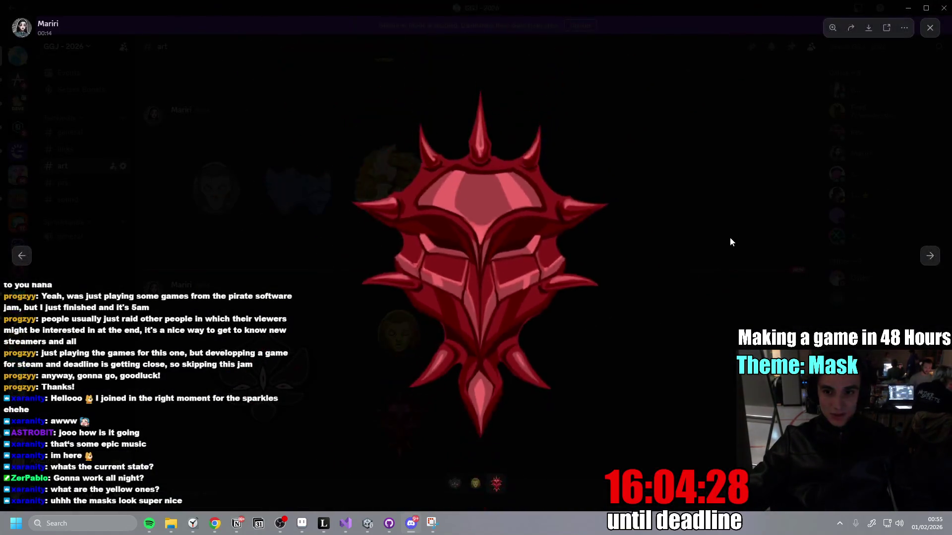
pyautogui.click(730, 237)
# Inspect the red and black mask image up close, then bring Unity back.
pyautogui.click(368, 522)
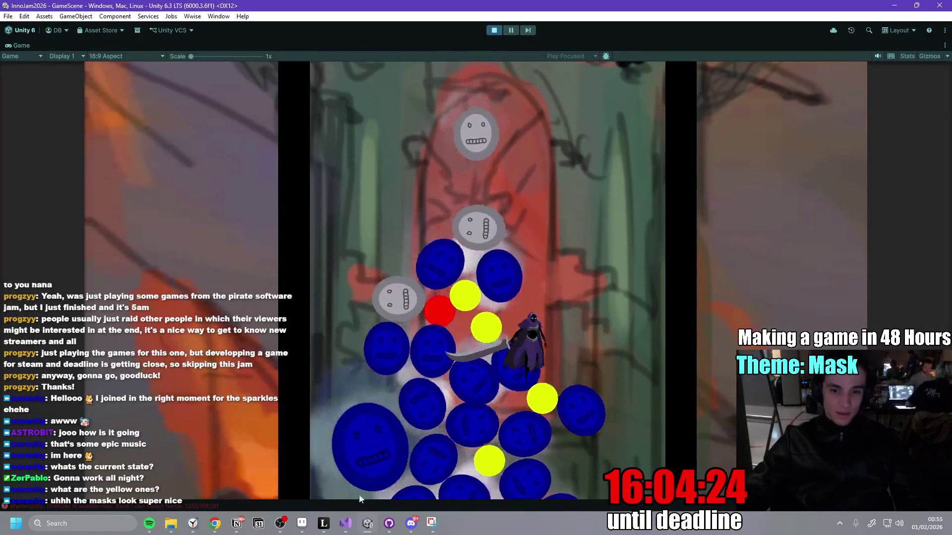
pyautogui.click(369, 524)
pyautogui.click(397, 415)
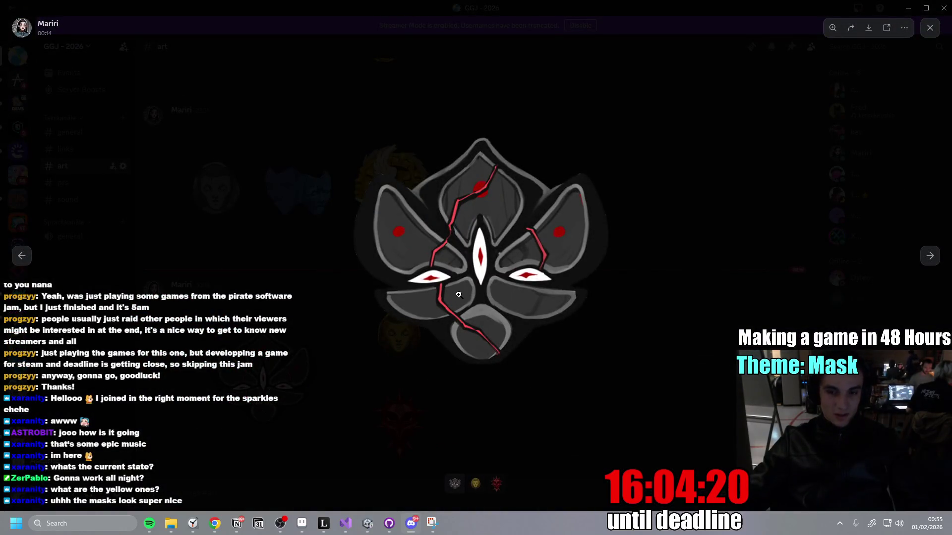
pyautogui.click(540, 315)
pyautogui.click(535, 347)
pyautogui.click(712, 206)
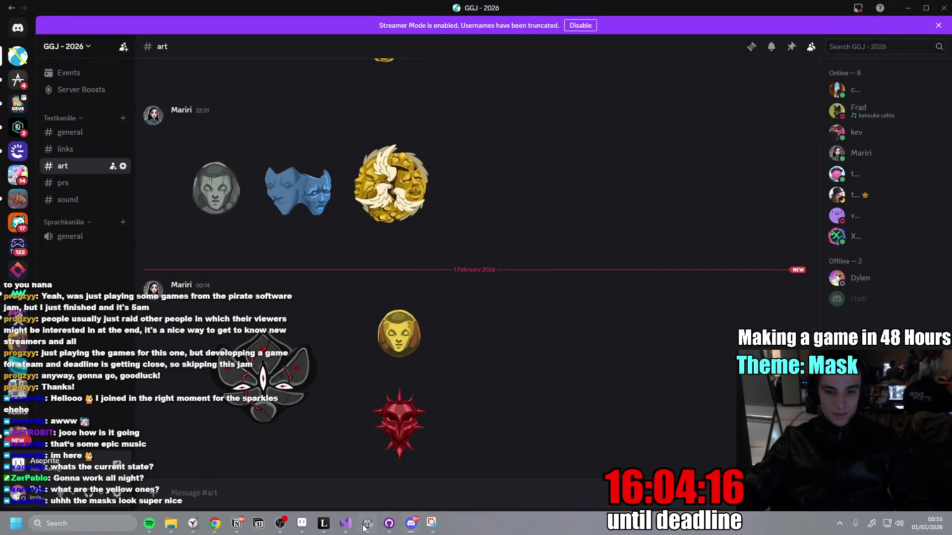
pyautogui.click(365, 526)
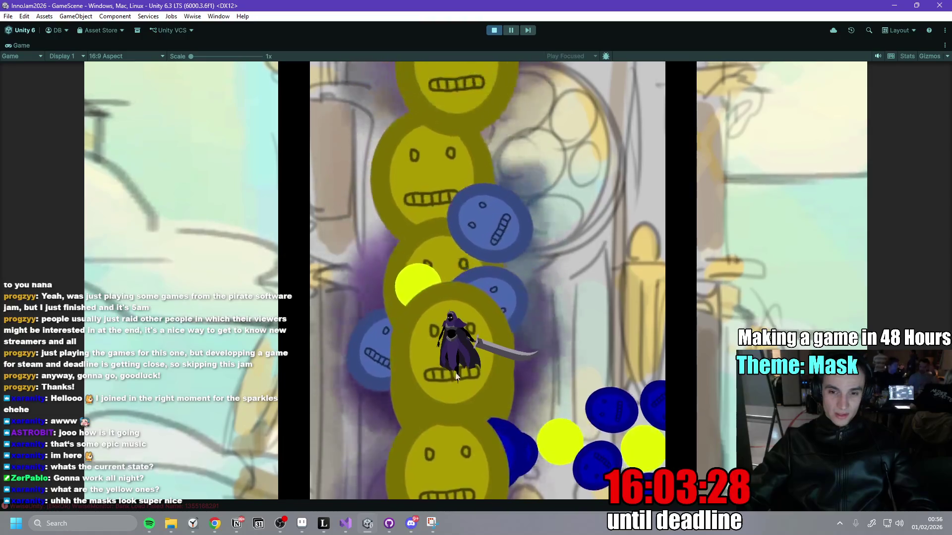
# Swing the sword at the nearby masks, then stop Play mode.
pyautogui.click(471, 338)
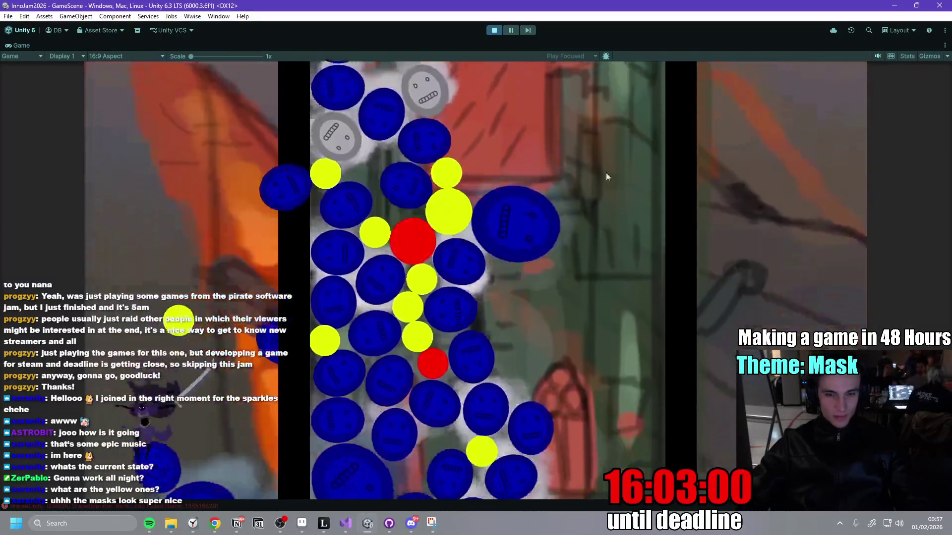
pyautogui.click(494, 31)
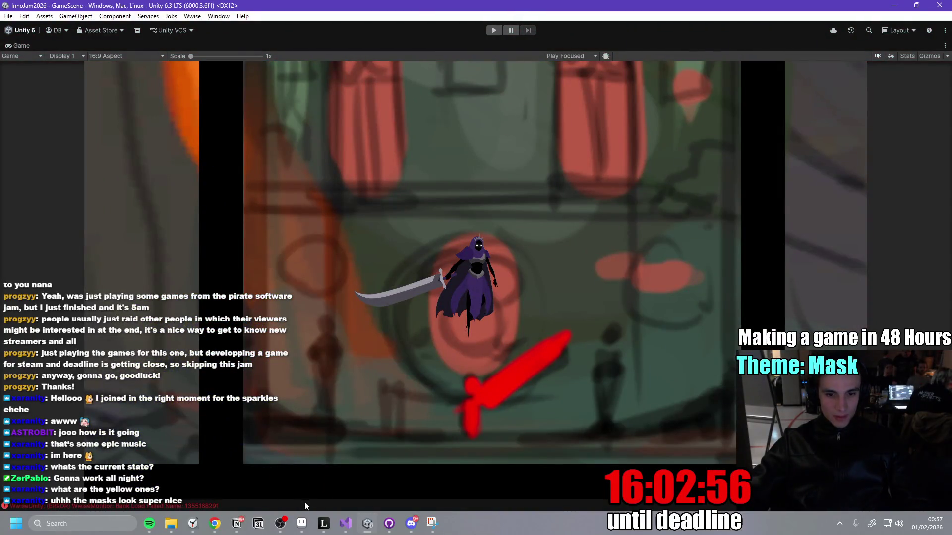
pyautogui.moveTo(213, 522)
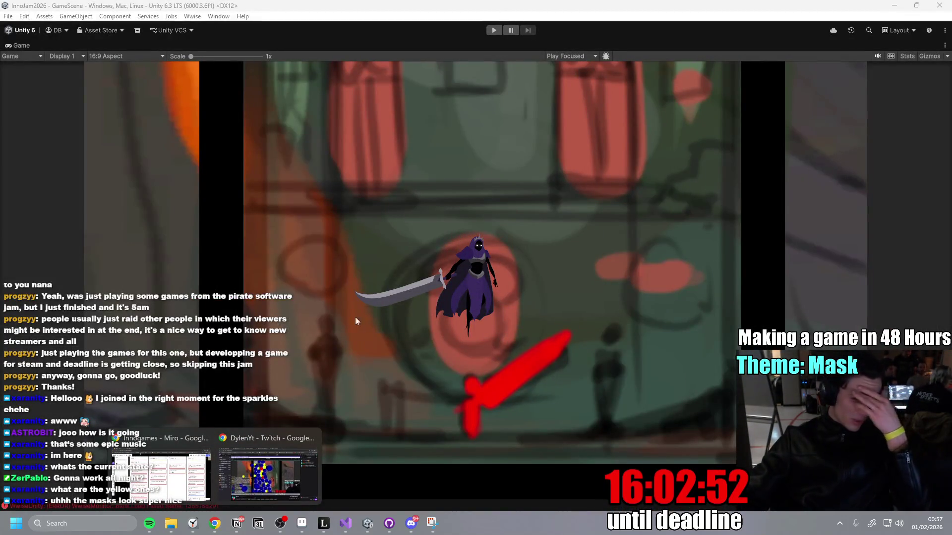
pyautogui.click(176, 481)
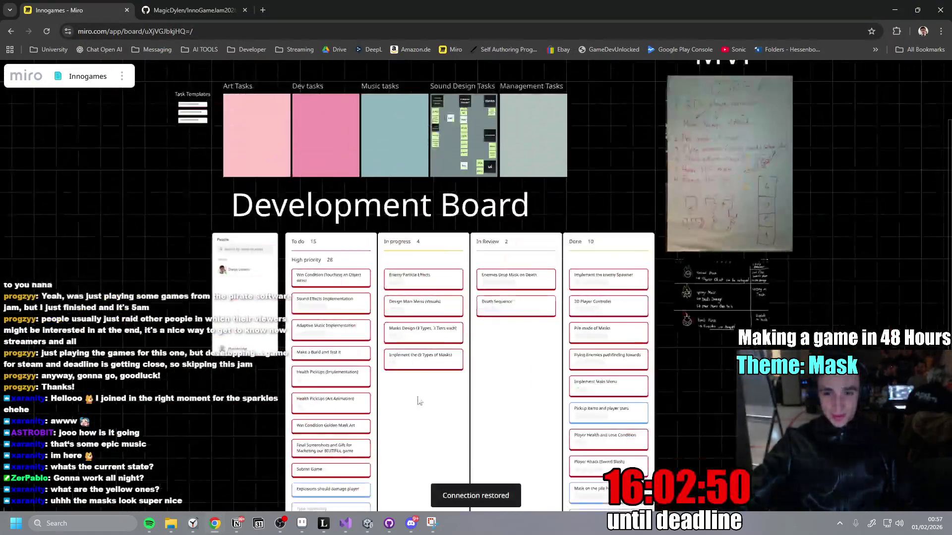
# Zoom and pan the Development Board to center the kanban columns on the new To do card.
pyautogui.scroll(-5, 422, 412)
pyautogui.scroll(2, 431, 313)
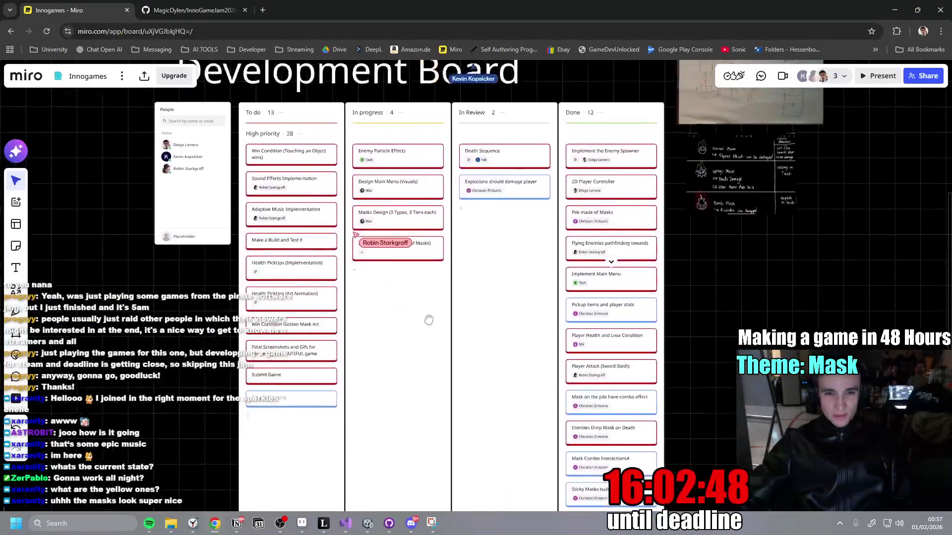
pyautogui.scroll(3, 352, 353)
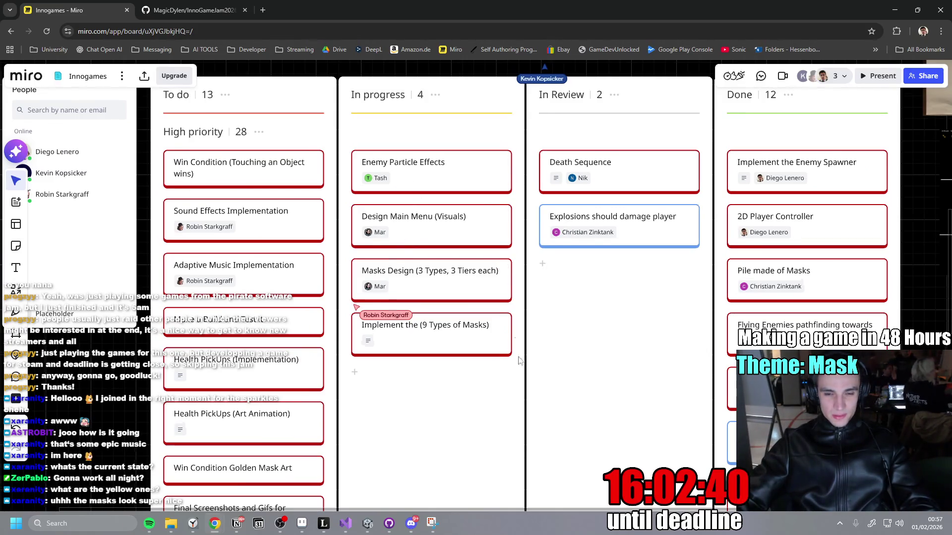
pyautogui.moveTo(521, 363); pyautogui.dragTo(505, 324)
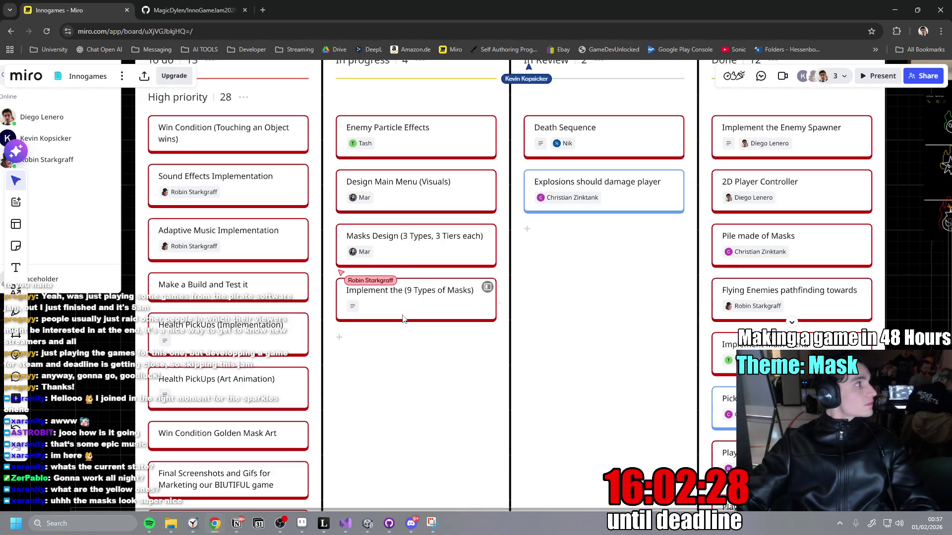
pyautogui.scroll(-2, 404, 333)
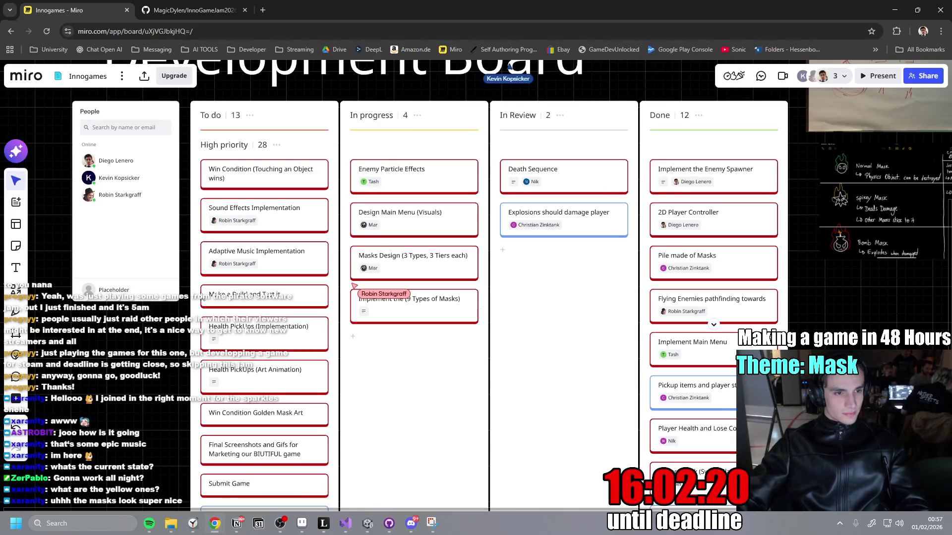
pyautogui.scroll(-2, 332, 337)
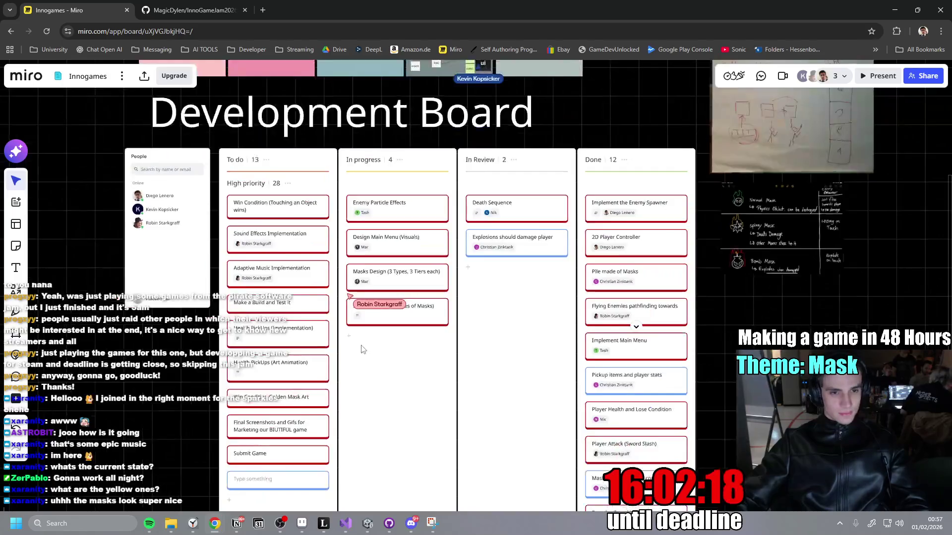
pyautogui.scroll(4, 352, 352)
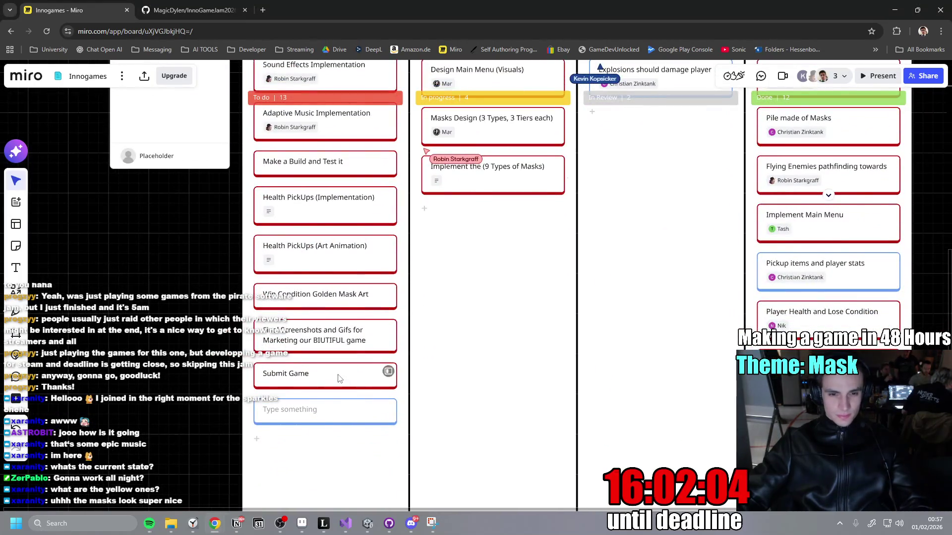
pyautogui.rightClick(332, 410)
# Delete the empty card from the To do column.
pyautogui.click(372, 444)
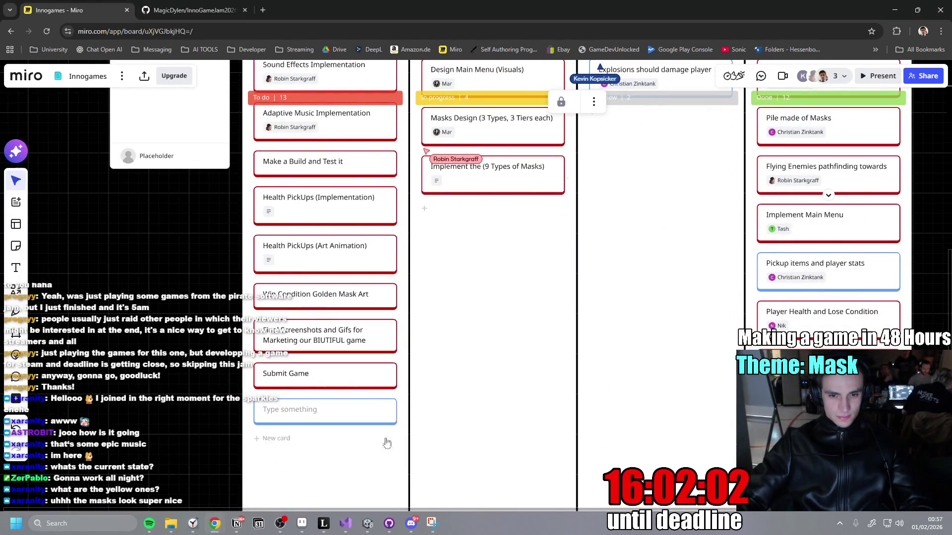
pyautogui.rightClick(327, 464)
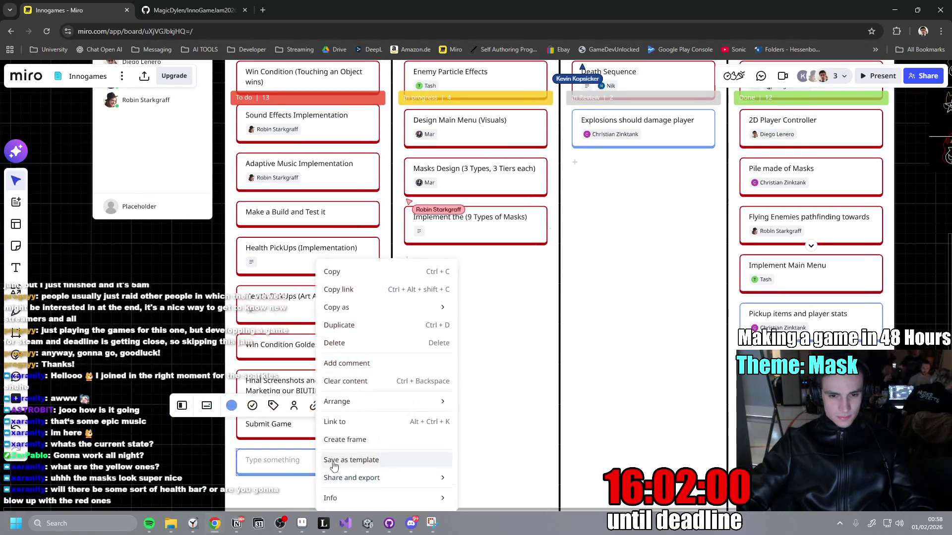
pyautogui.click(268, 473)
pyautogui.press('Delete')
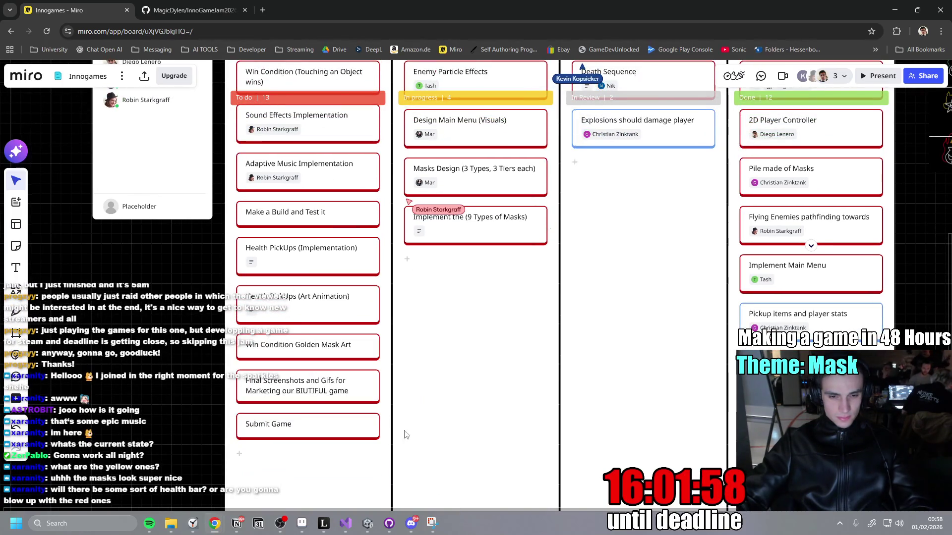
pyautogui.scroll(2, 407, 431)
pyautogui.scroll(1, 347, 278)
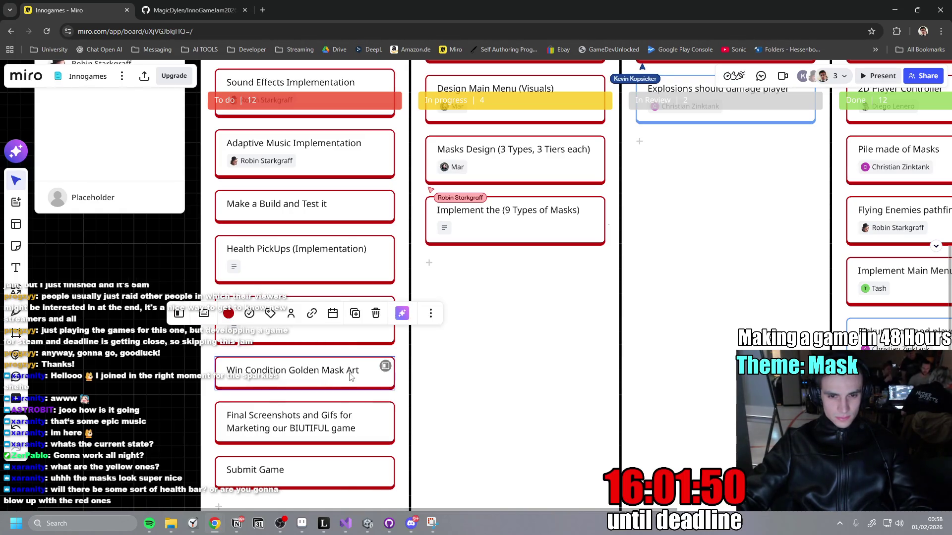
# Complete the card title as 'Win Condition Golden Mask (Art Animation)'.
pyautogui.press('Left')
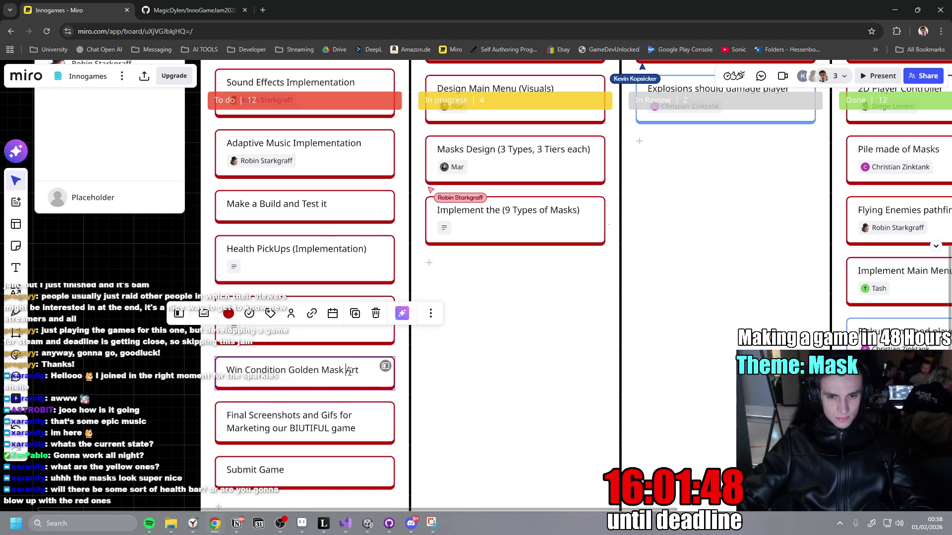
pyautogui.write('(')
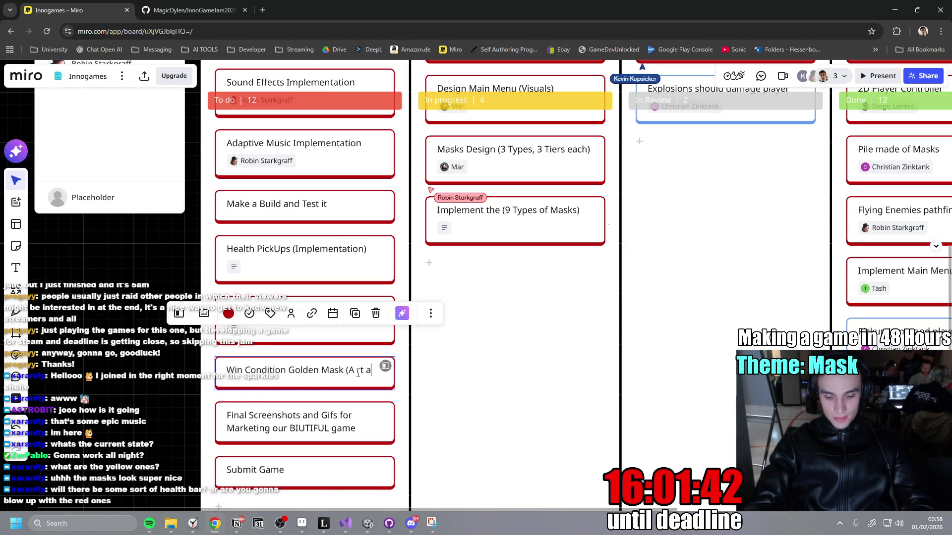
pyautogui.write('NIMA')
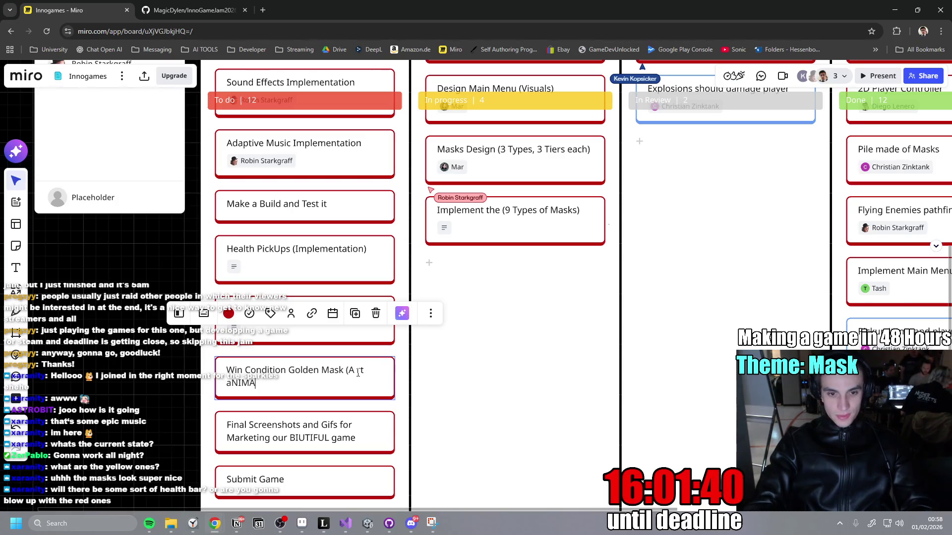
pyautogui.press('BackSpace')
pyautogui.press('BackSpace')
pyautogui.press('BackSpace')
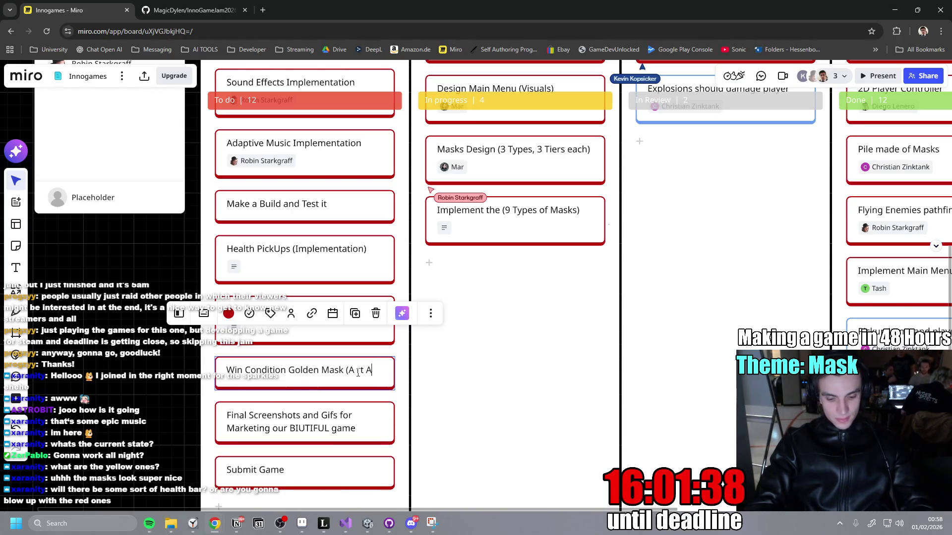
pyautogui.write('nimnti')
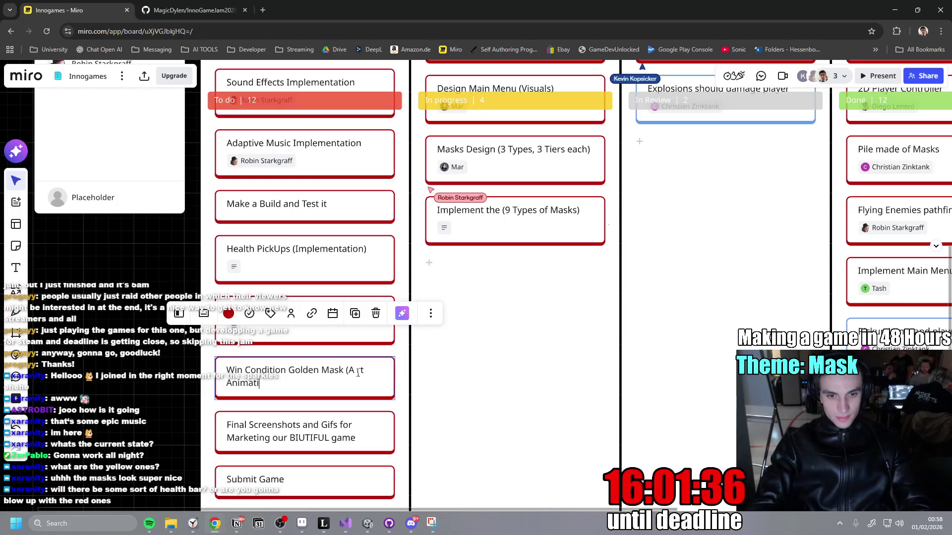
pyautogui.write(')')
pyautogui.scroll(-3, 525, 317)
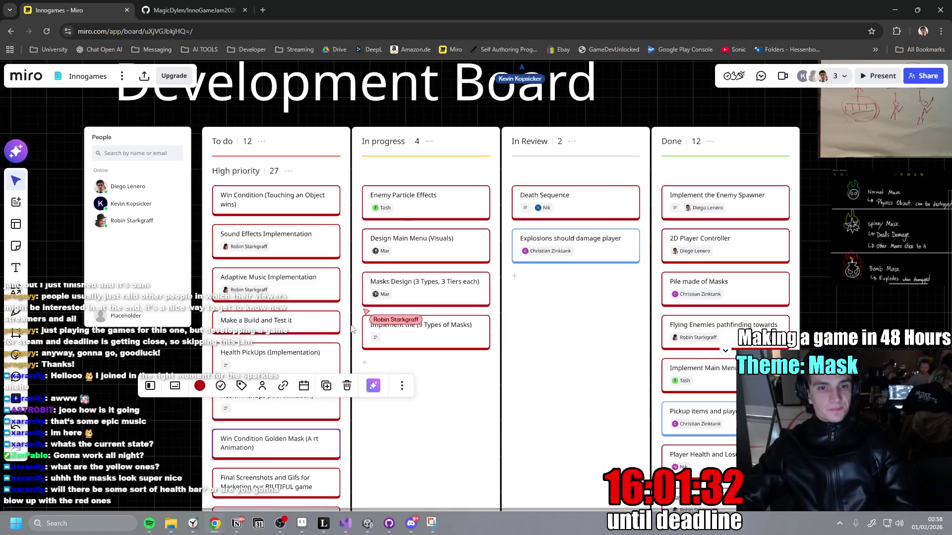
pyautogui.scroll(-2, 306, 301)
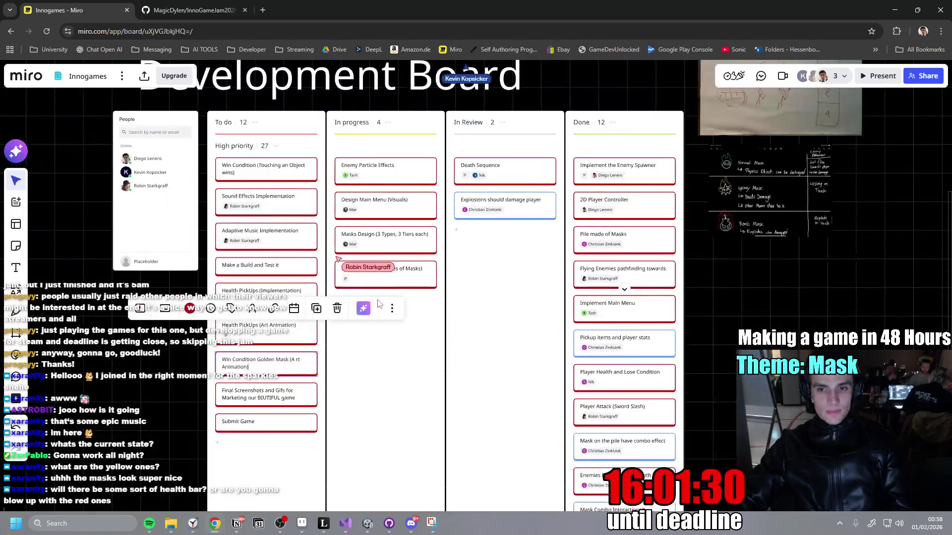
pyautogui.scroll(2, 376, 301)
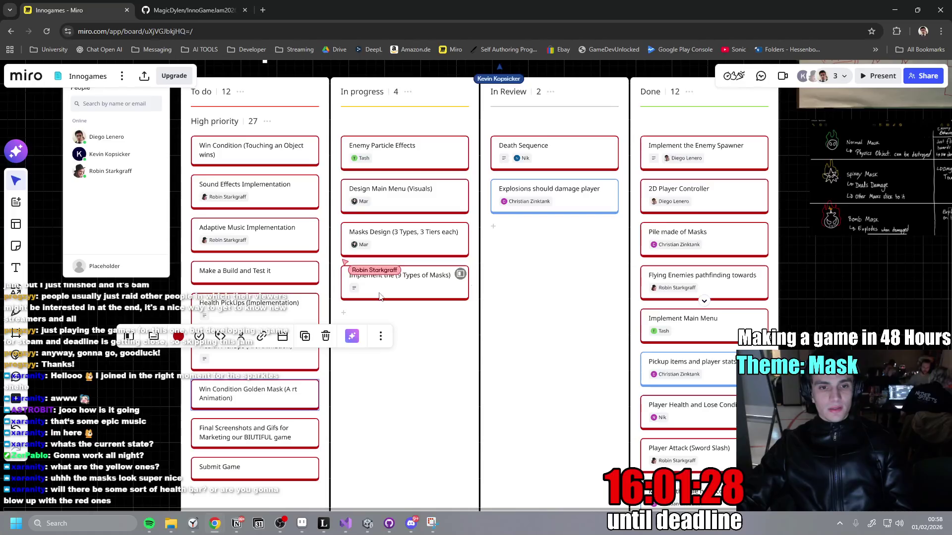
# Zoom the board out and switch to the Unity editor.
pyautogui.moveTo(368, 528)
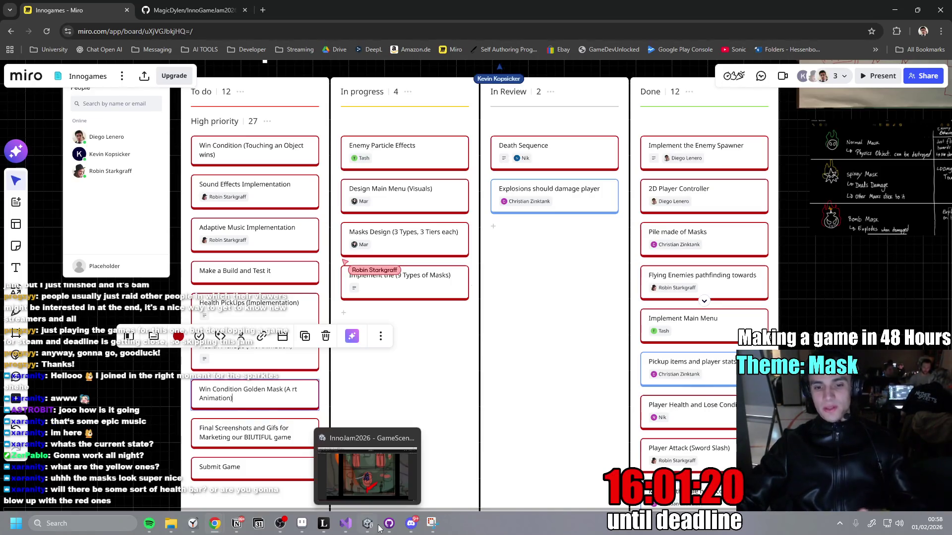
pyautogui.scroll(-1, 407, 408)
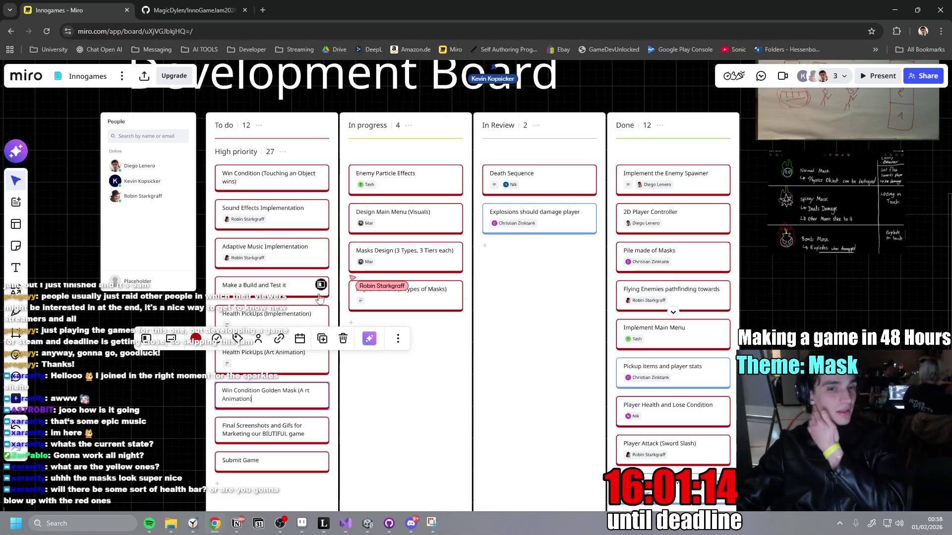
pyautogui.hotkey('alt', 'Tab')
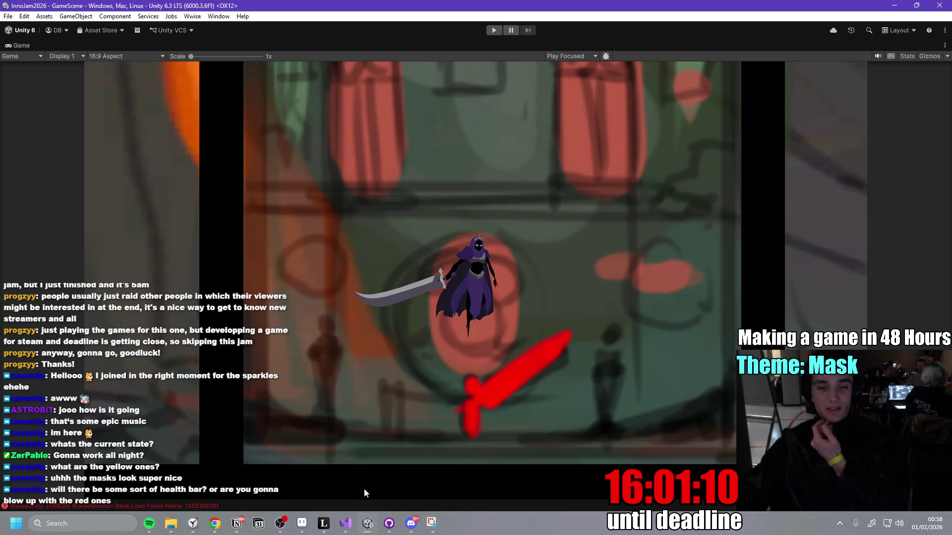
pyautogui.click(373, 530)
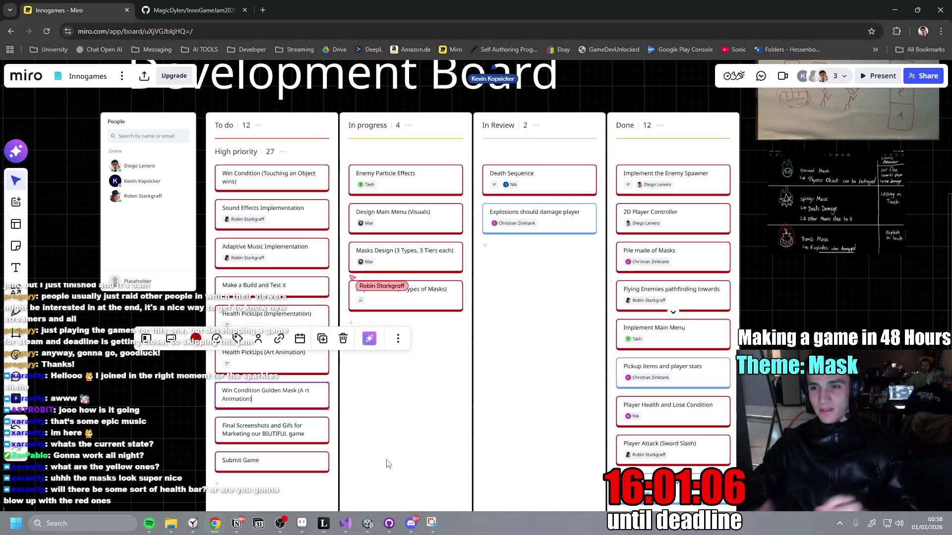
pyautogui.scroll(-3, 487, 280)
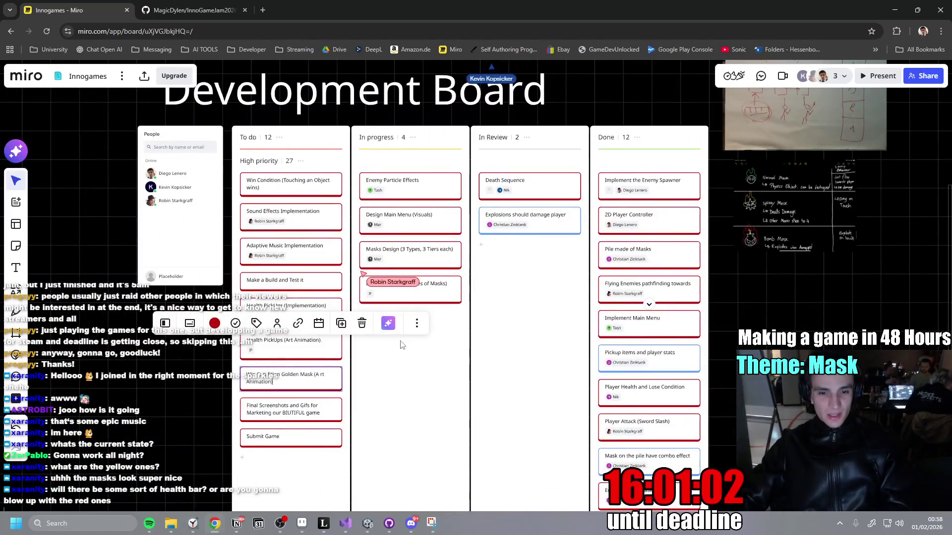
pyautogui.click(368, 523)
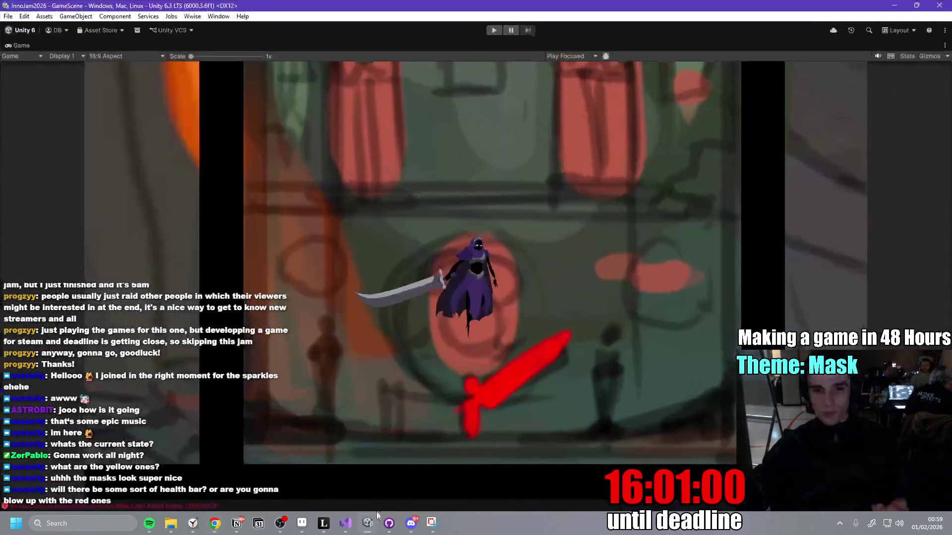
# Run the game in Play mode amid the swarming masks and orbs, then stop it.
pyautogui.click(494, 31)
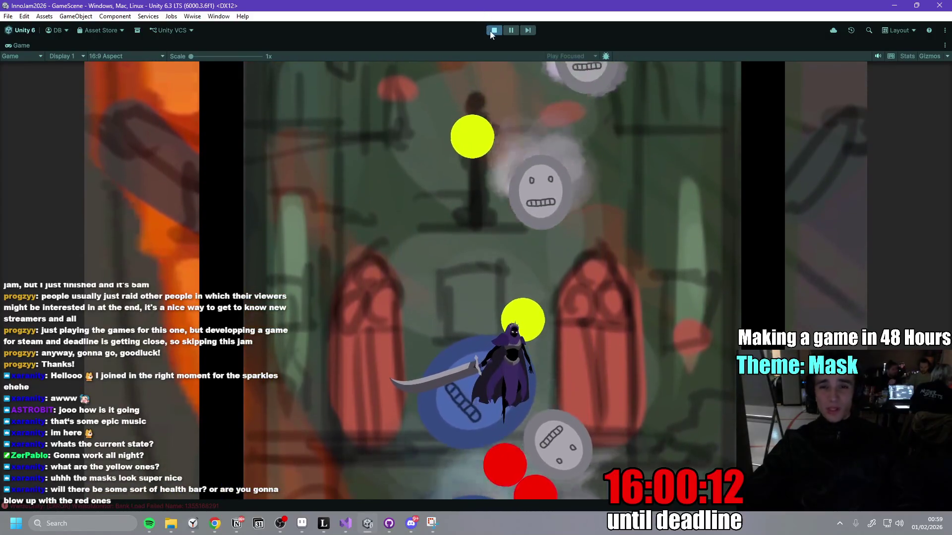
pyautogui.click(494, 30)
pyautogui.click(411, 523)
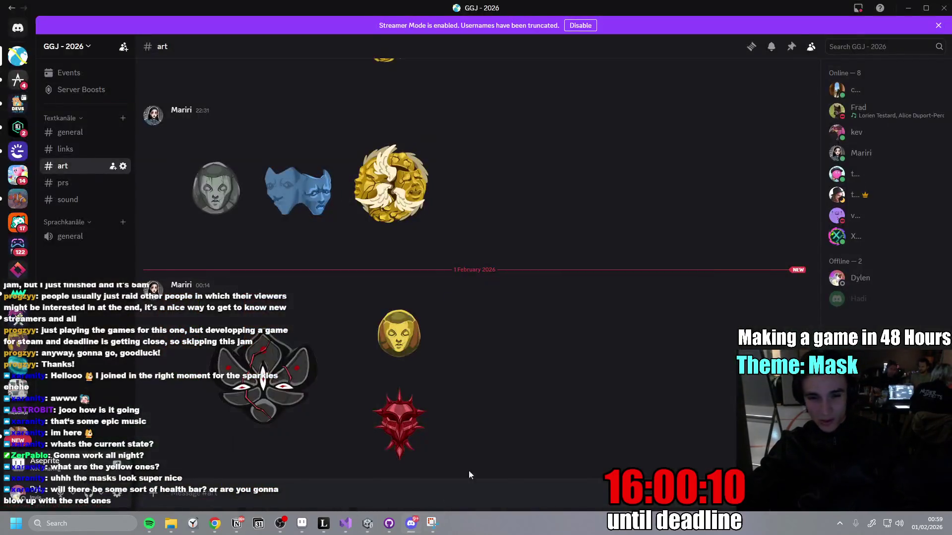
pyautogui.click(278, 382)
pyautogui.click(709, 384)
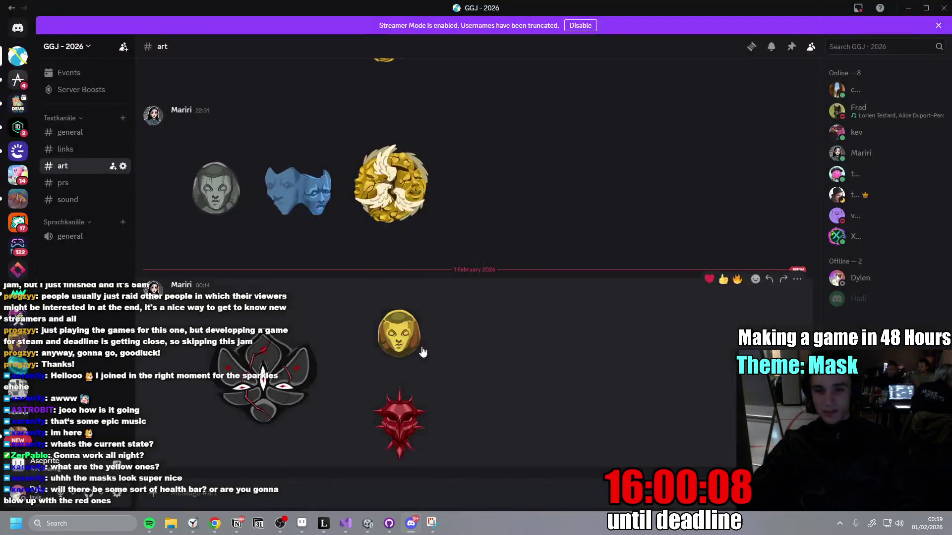
pyautogui.click(399, 333)
pyautogui.click(704, 404)
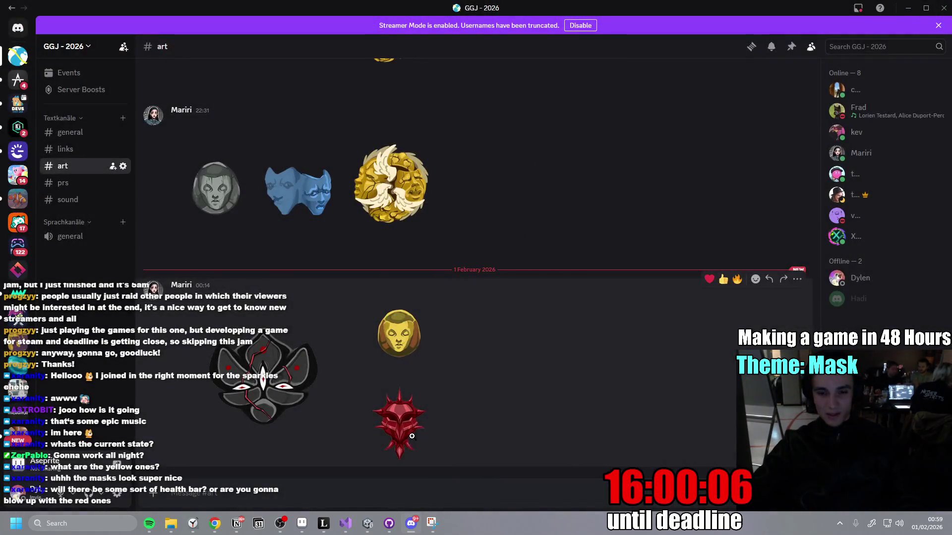
pyautogui.click(411, 438)
pyautogui.scroll(3, 622, 379)
pyautogui.click(700, 354)
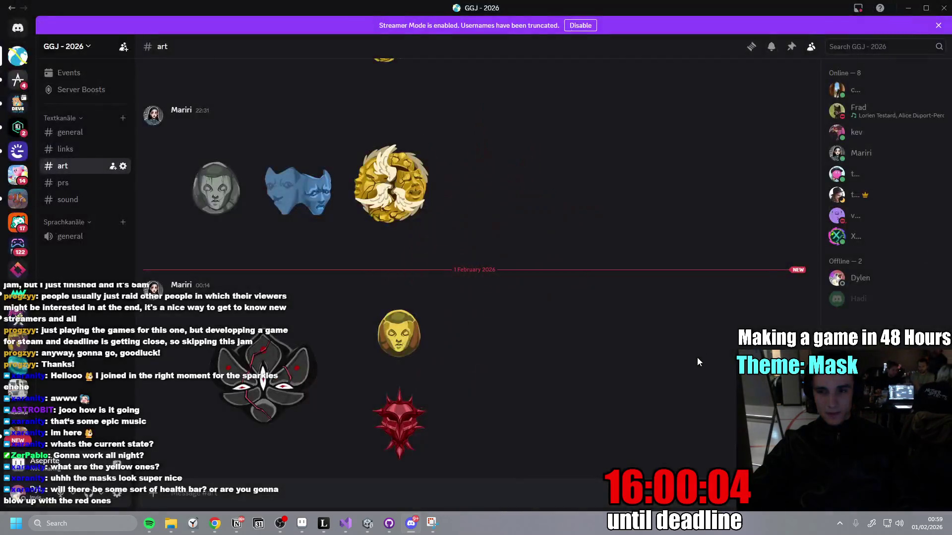
pyautogui.click(402, 433)
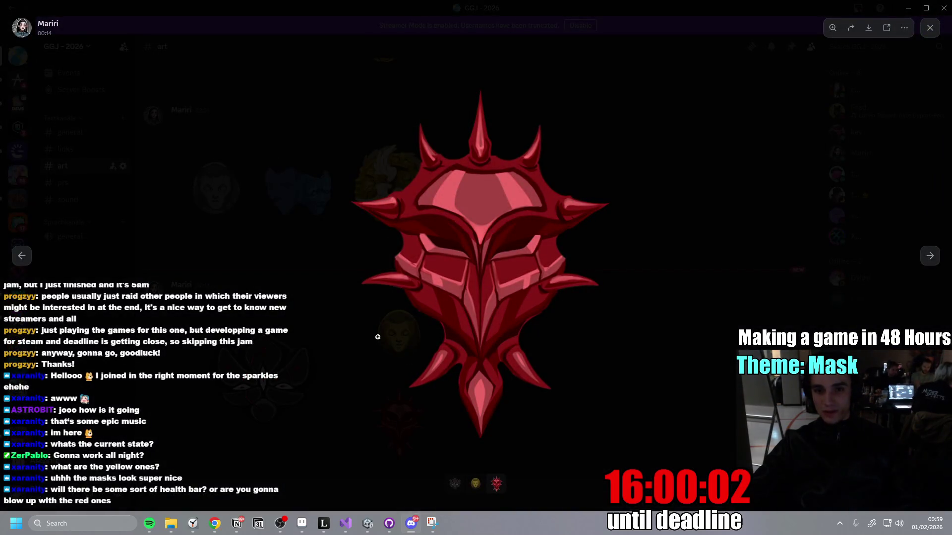
pyautogui.click(700, 387)
pyautogui.moveTo(431, 523)
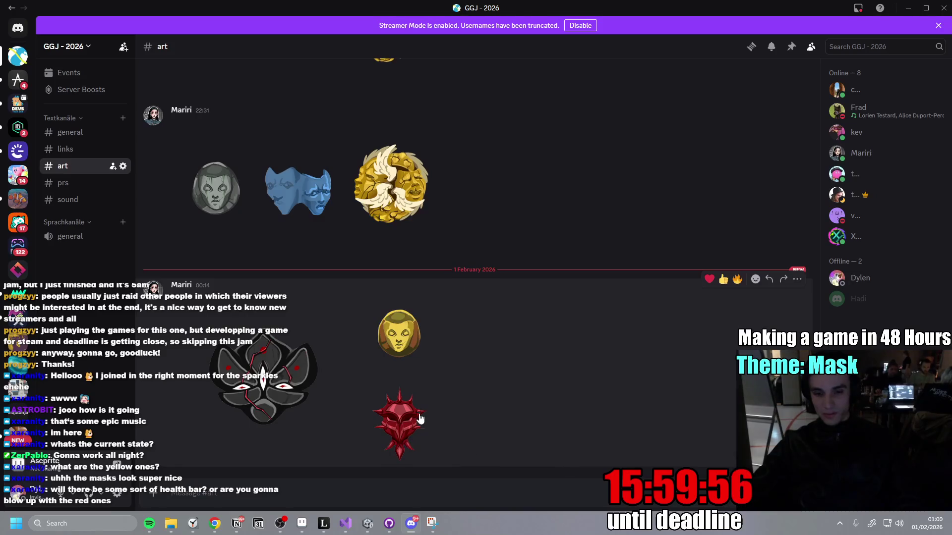
pyautogui.hotkey('alt', 'Tab')
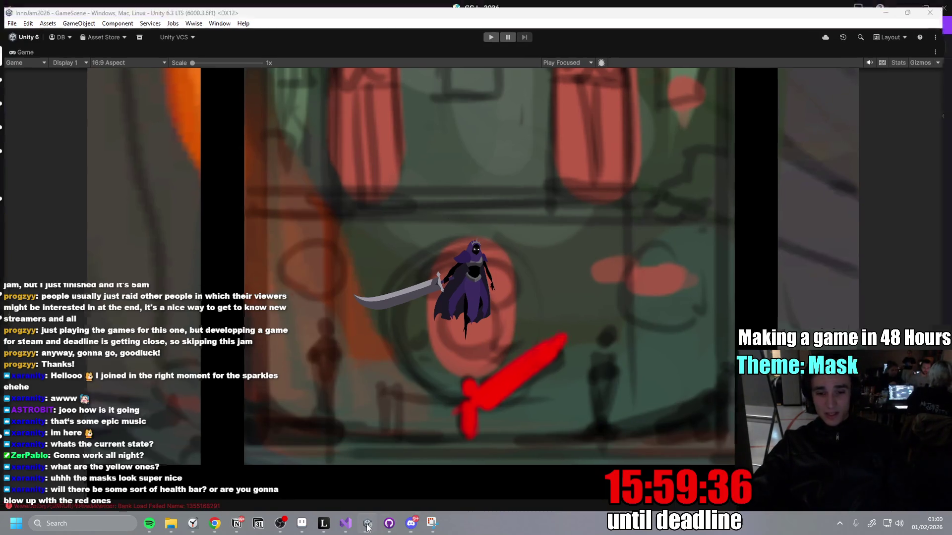
pyautogui.click(411, 523)
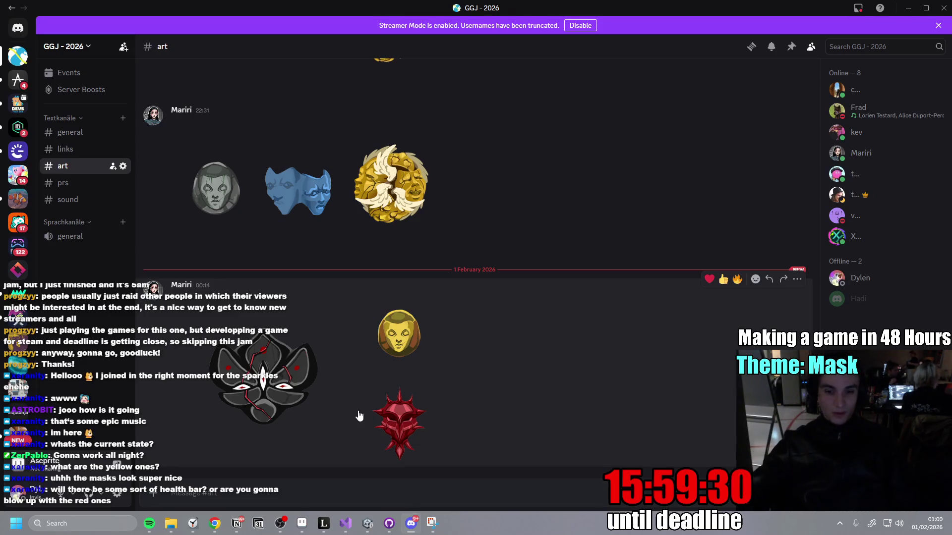
pyautogui.click(367, 524)
pyautogui.click(367, 524)
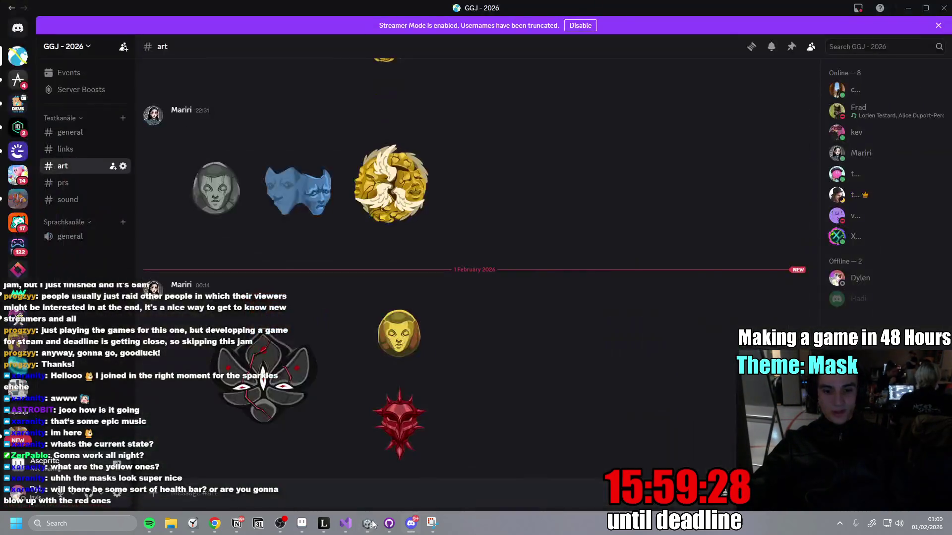
pyautogui.scroll(5, 515, 436)
pyautogui.scroll(-5, 510, 417)
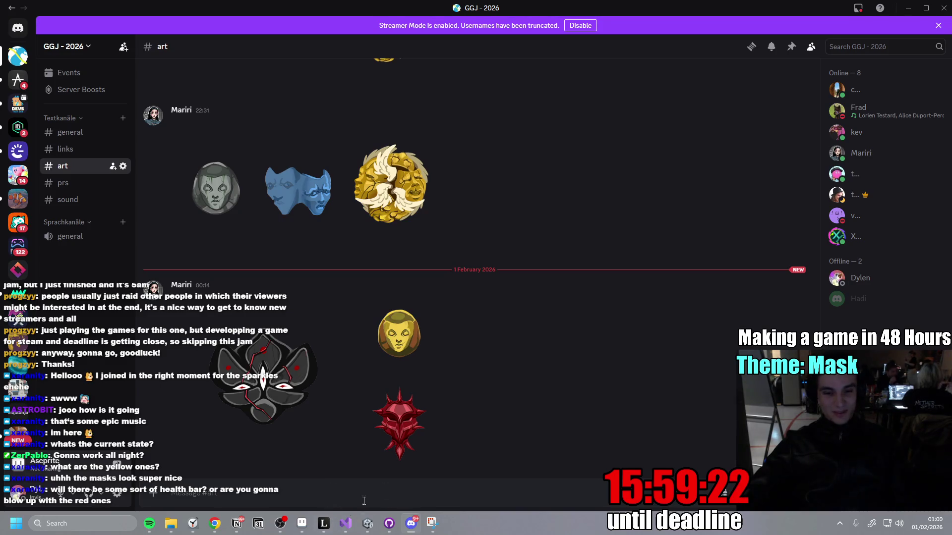
pyautogui.click(389, 523)
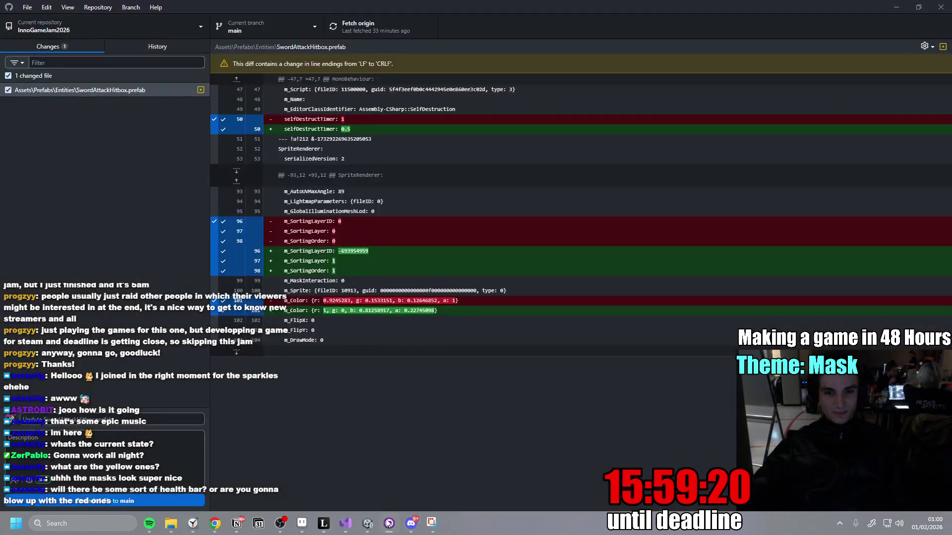
pyautogui.click(388, 523)
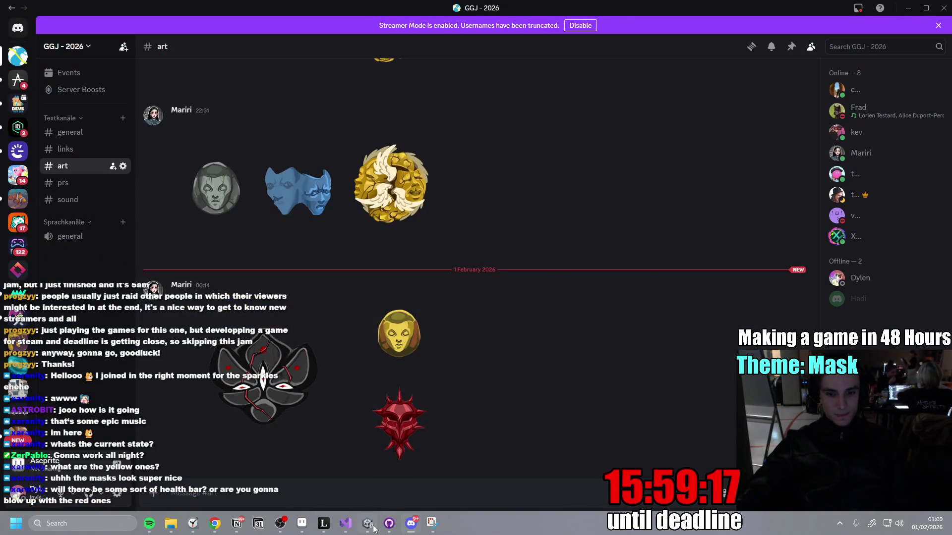
pyautogui.click(373, 528)
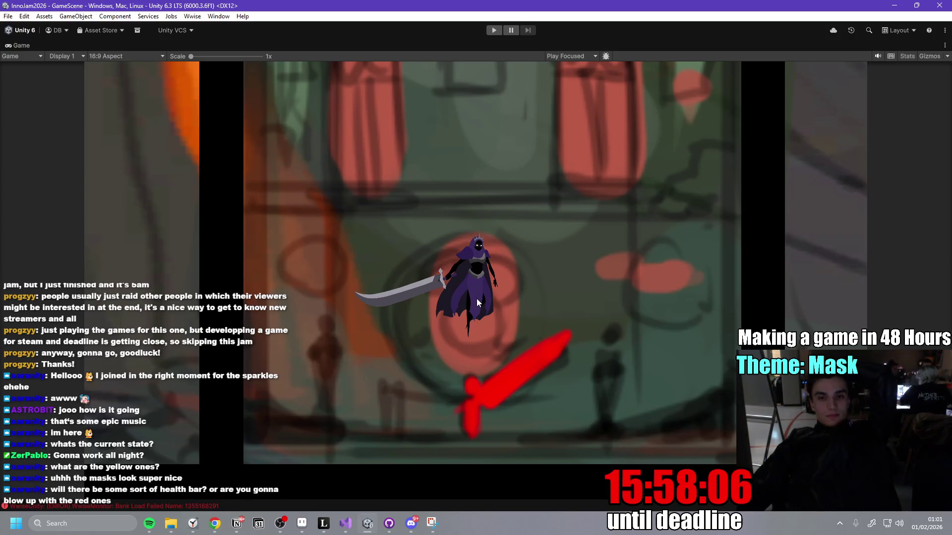
# In Discord's #general channel, view the mask types drawing full-size and zoomed in.
pyautogui.click(411, 523)
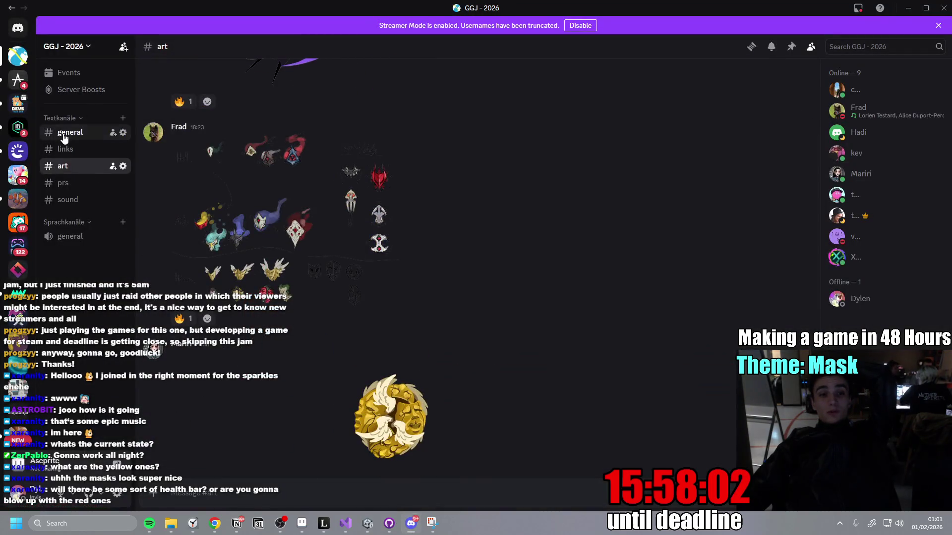
pyautogui.click(63, 132)
pyautogui.scroll(5, 443, 292)
pyautogui.scroll(10, 430, 300)
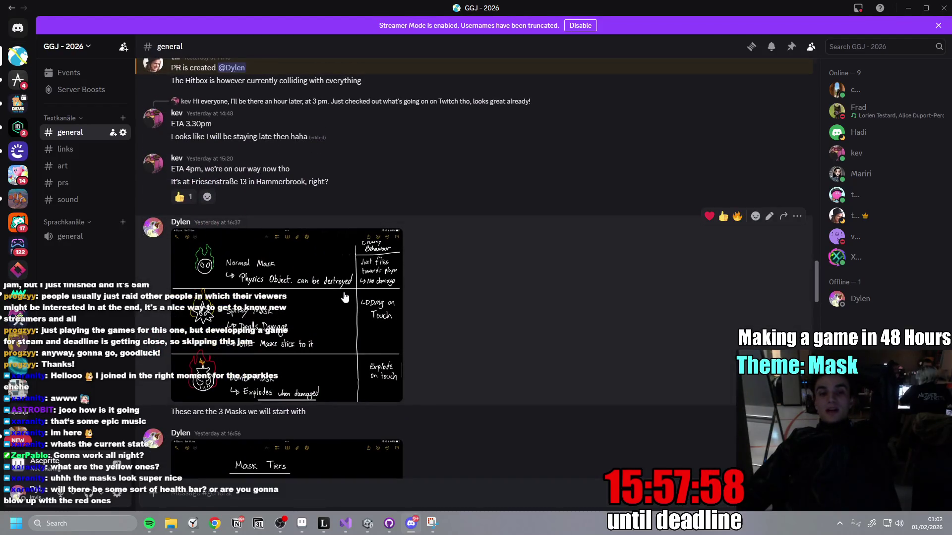
pyautogui.click(386, 306)
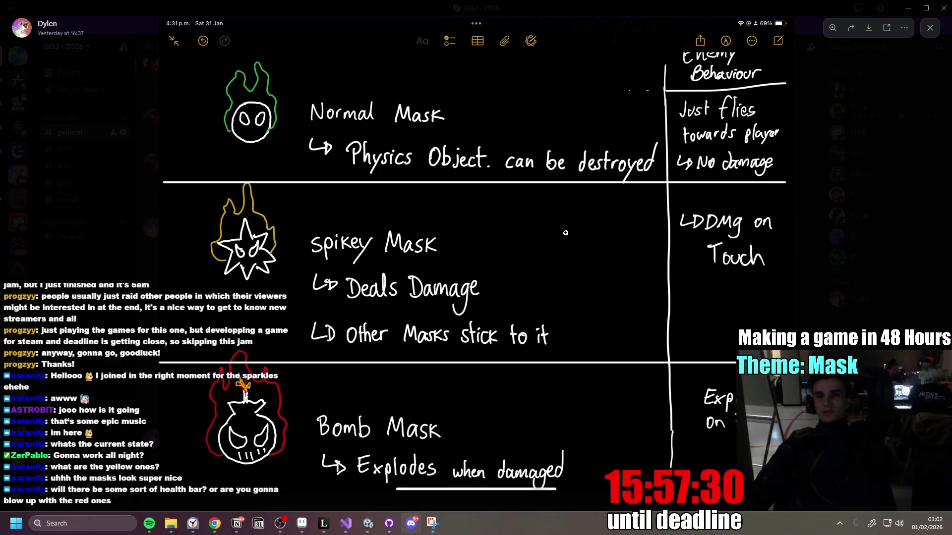
pyautogui.click(586, 198)
pyautogui.click(819, 219)
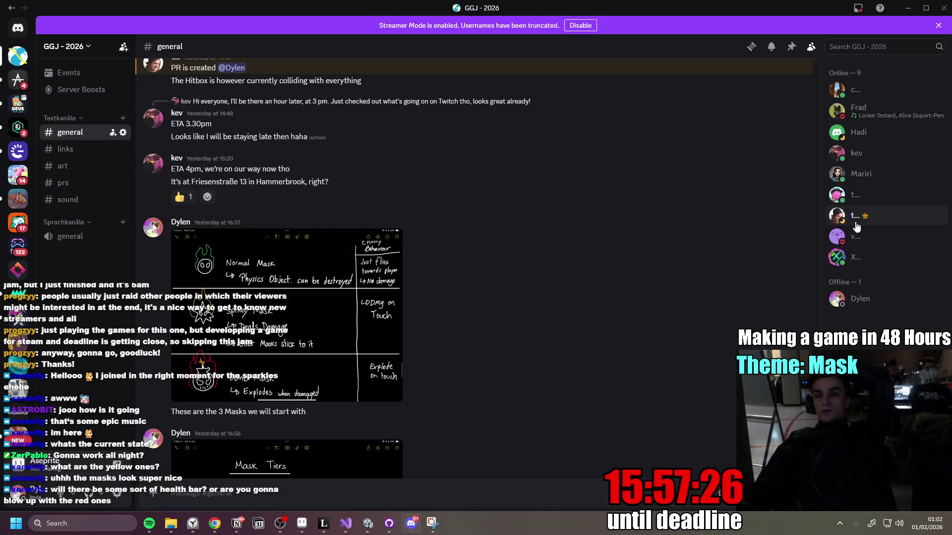
# Scroll through the remaining mask sketches, then switch to the Notion to-do page.
pyautogui.scroll(-2, 600, 220)
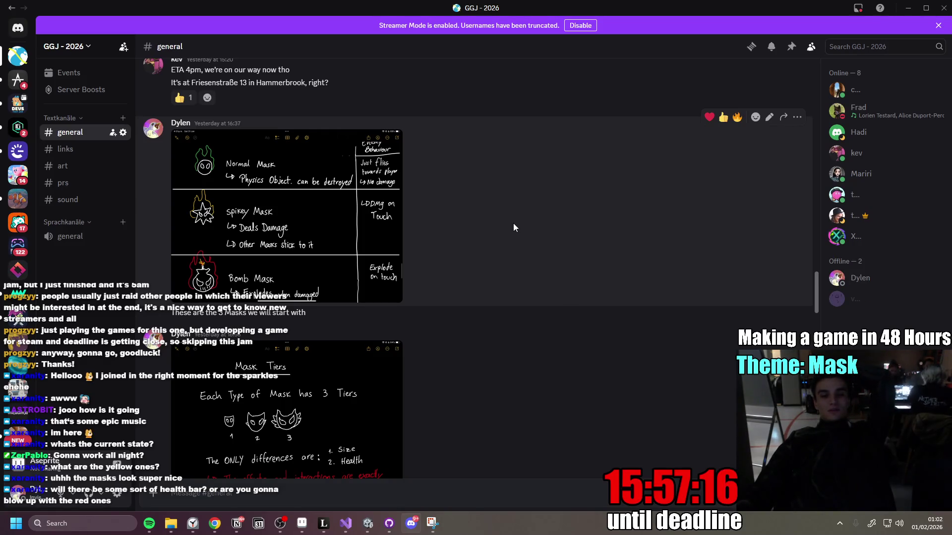
pyautogui.scroll(5, 573, 284)
pyautogui.scroll(-4, 576, 290)
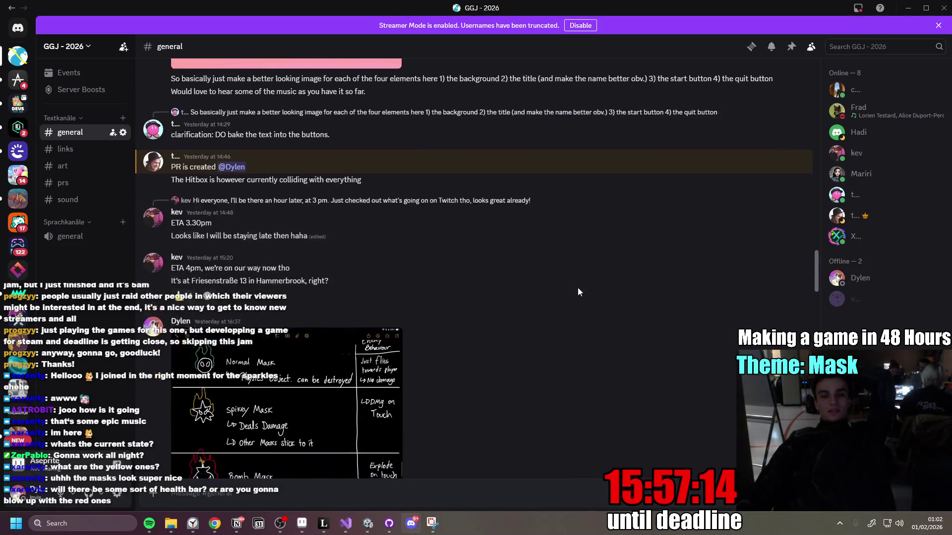
pyautogui.scroll(-1, 582, 294)
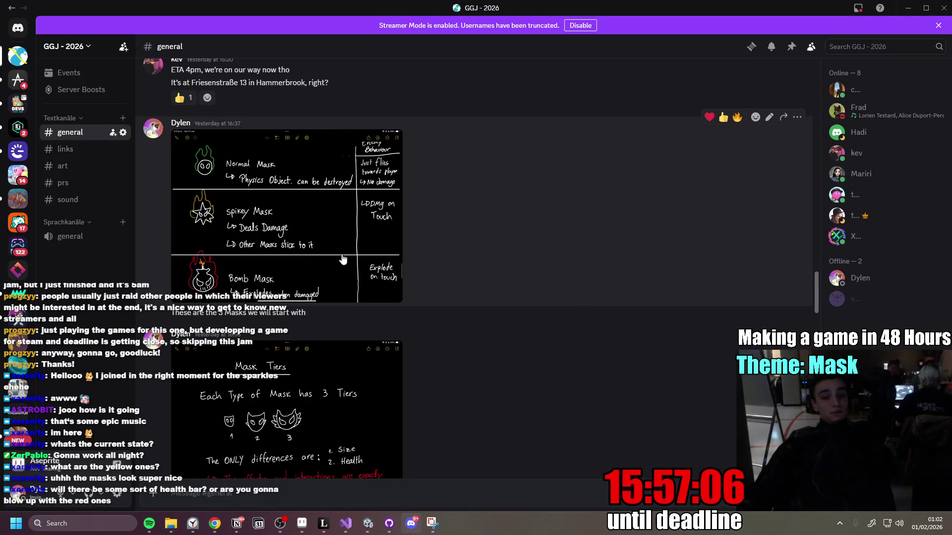
pyautogui.click(236, 526)
pyautogui.scroll(2, 486, 258)
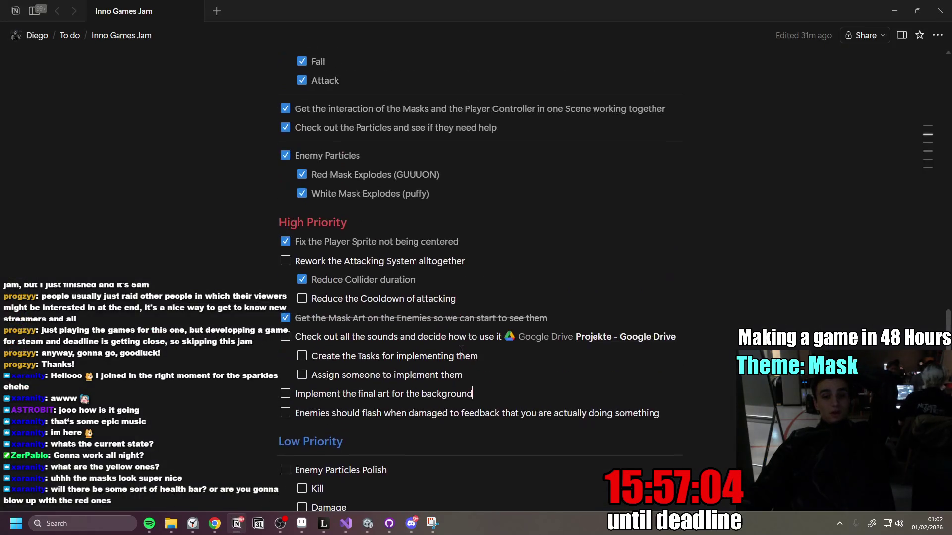
# Review the to-do list, focusing Reduce Collider duration and selecting the sounds task with sub-tasks.
pyautogui.scroll(-3, 411, 322)
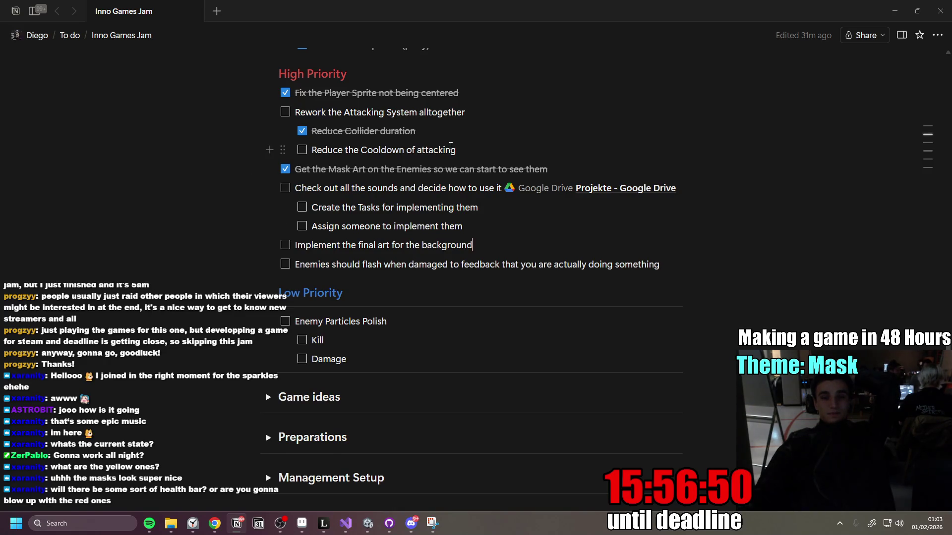
pyautogui.click(441, 130)
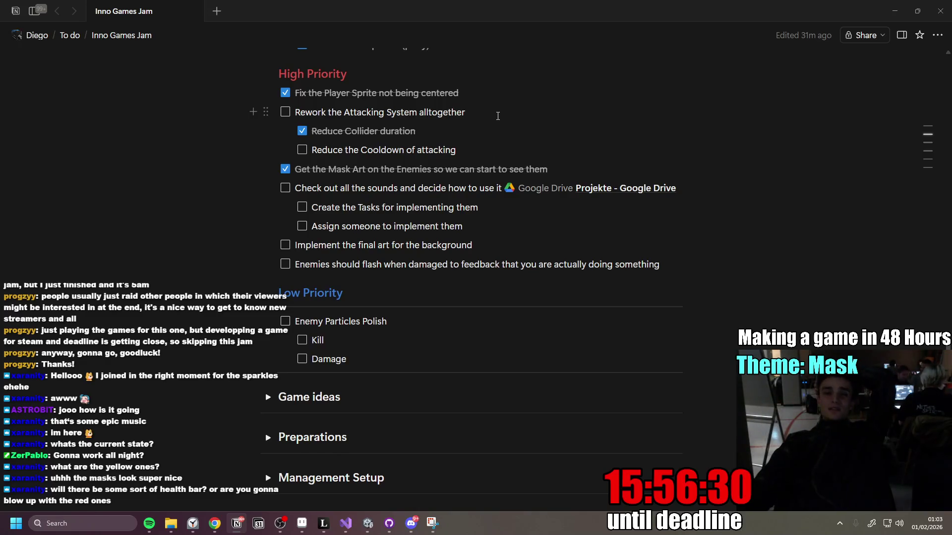
pyautogui.moveTo(514, 243); pyautogui.dragTo(515, 216)
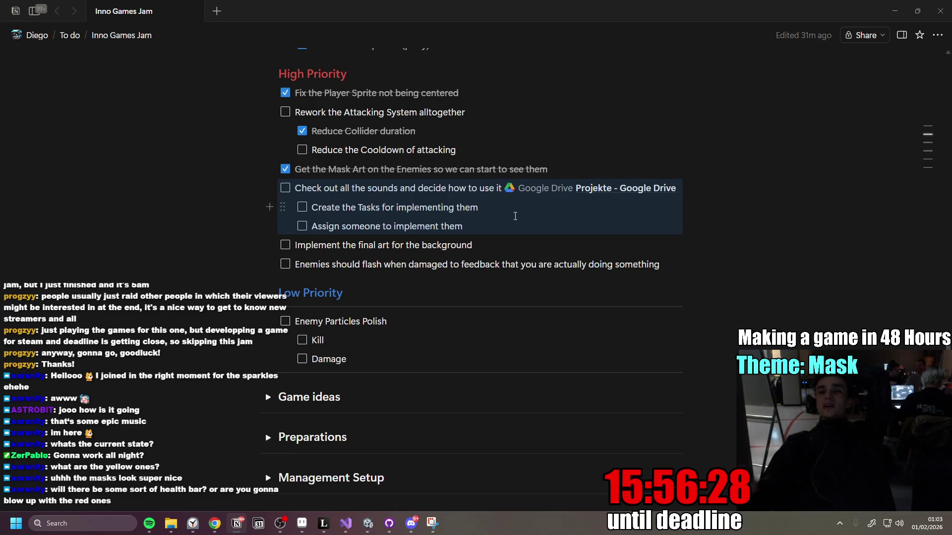
pyautogui.click(368, 523)
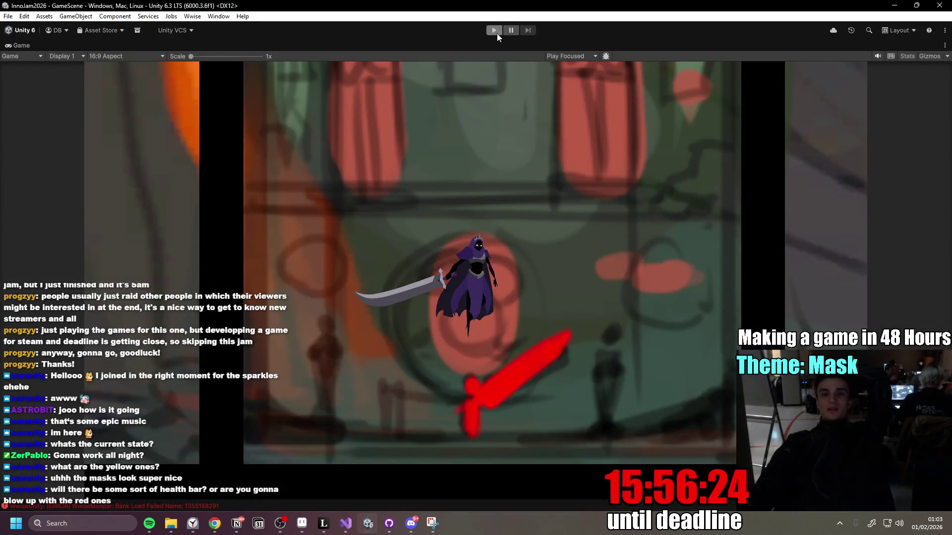
pyautogui.click(494, 31)
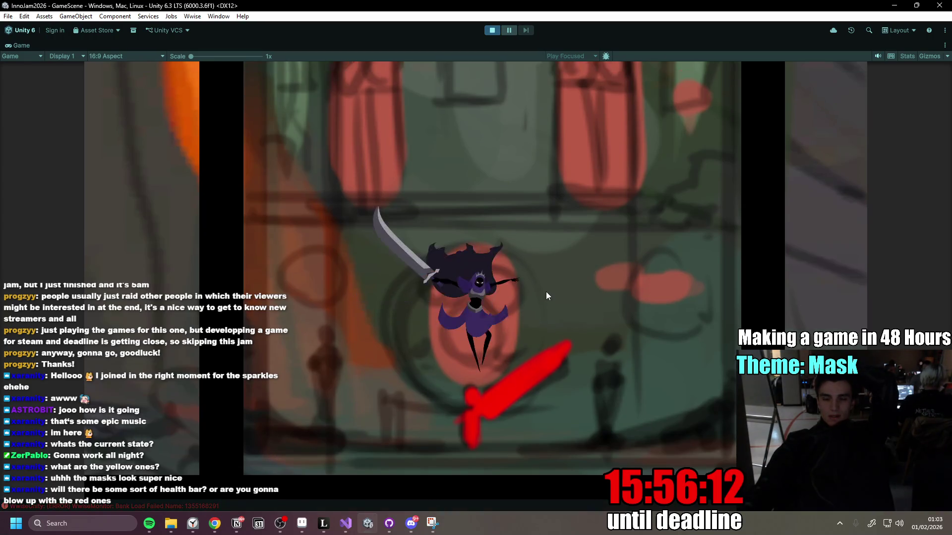
pyautogui.click(544, 288)
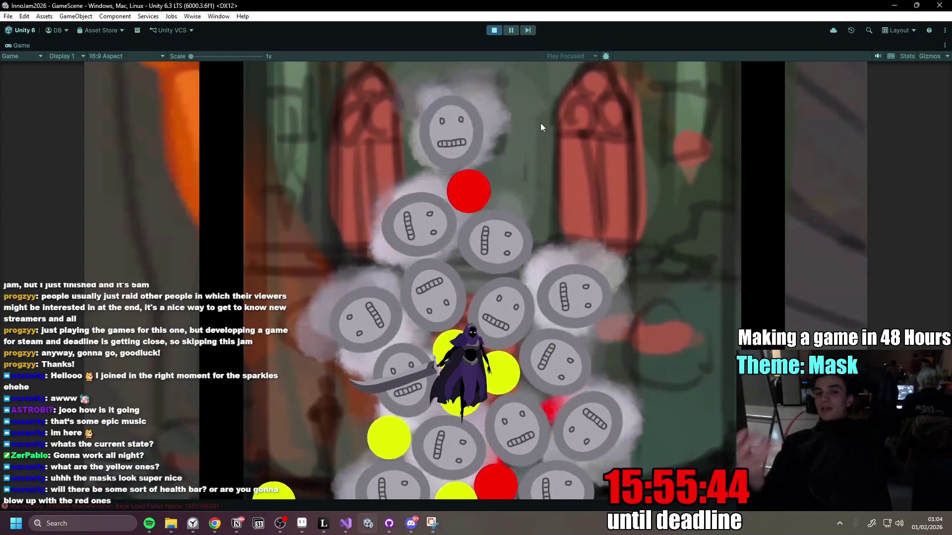
pyautogui.click(504, 315)
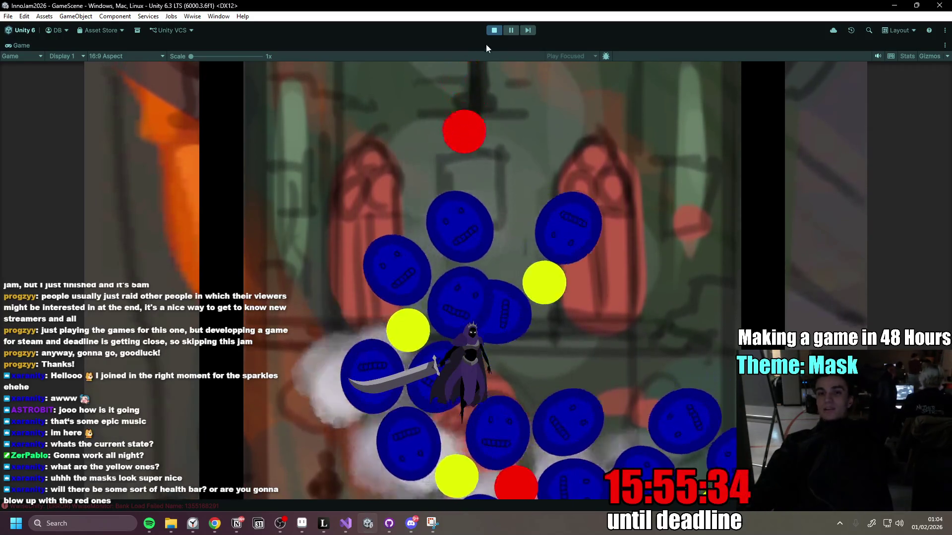
pyautogui.click(494, 31)
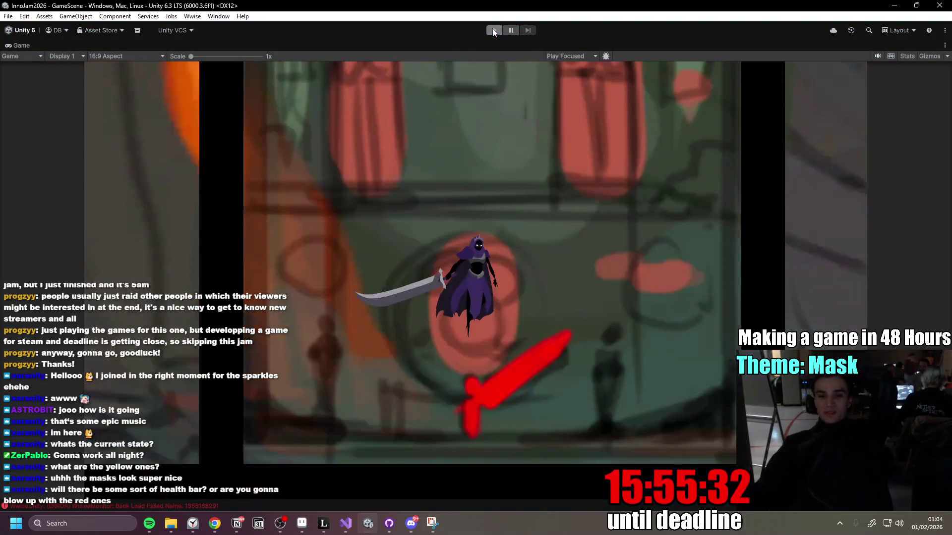
pyautogui.doubleClick(28, 45)
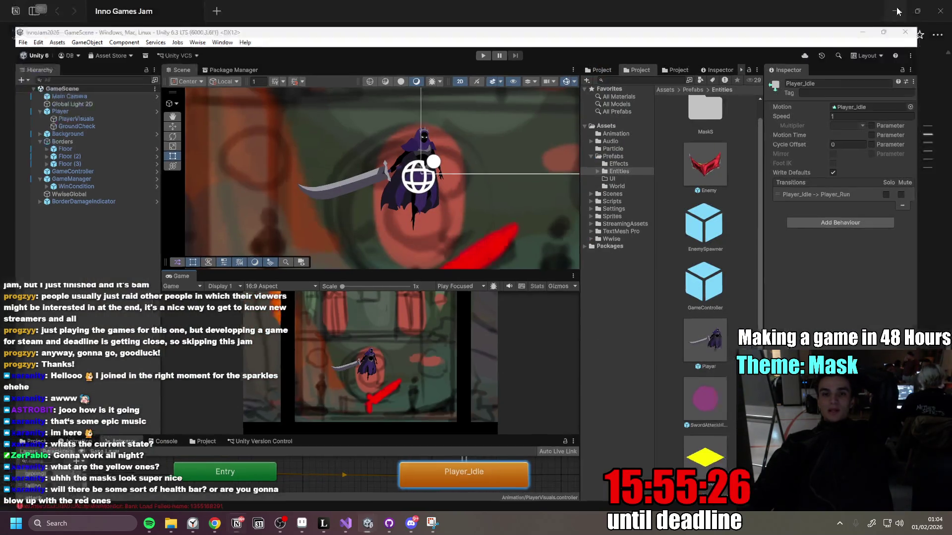
# Minimize Unity and clear the block selection on the Notion to-do page.
pyautogui.click(899, 7)
pyautogui.scroll(3, 513, 402)
pyautogui.click(513, 402)
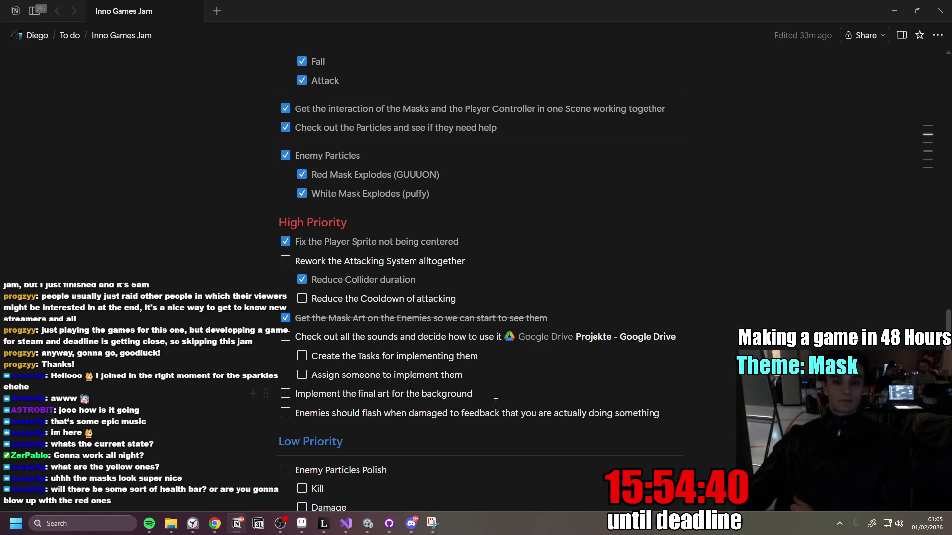
pyautogui.hotkey('alt', 'Tab')
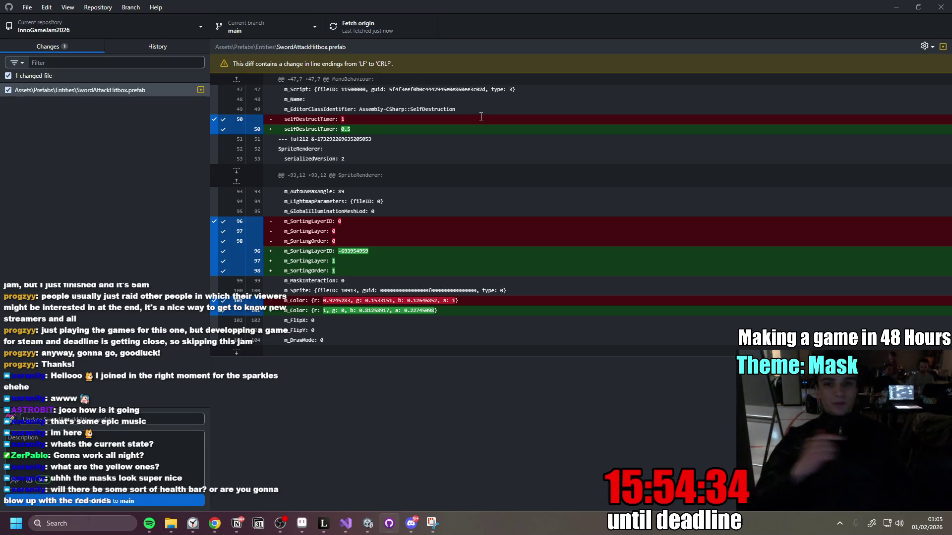
pyautogui.click(891, 10)
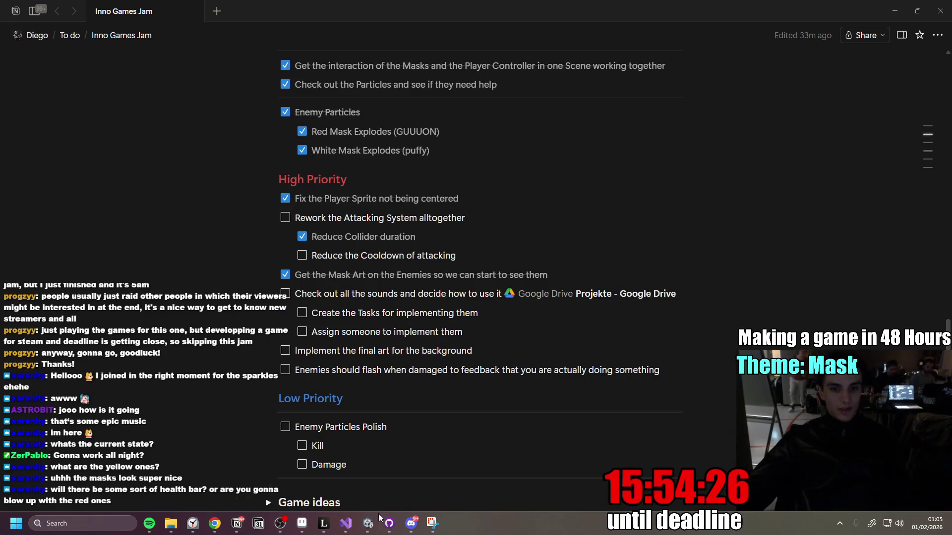
pyautogui.click(389, 523)
pyautogui.moveTo(372, 530)
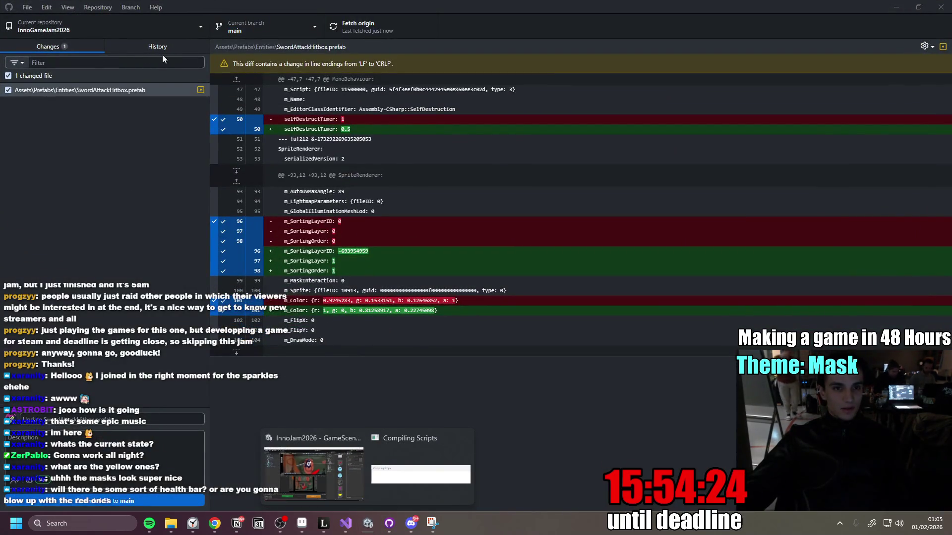
pyautogui.click(164, 46)
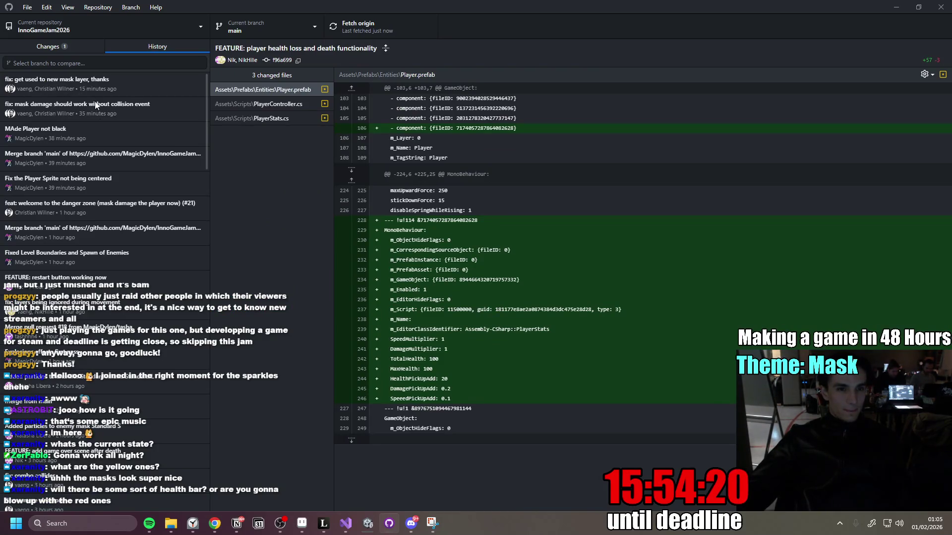
pyautogui.moveTo(105, 86)
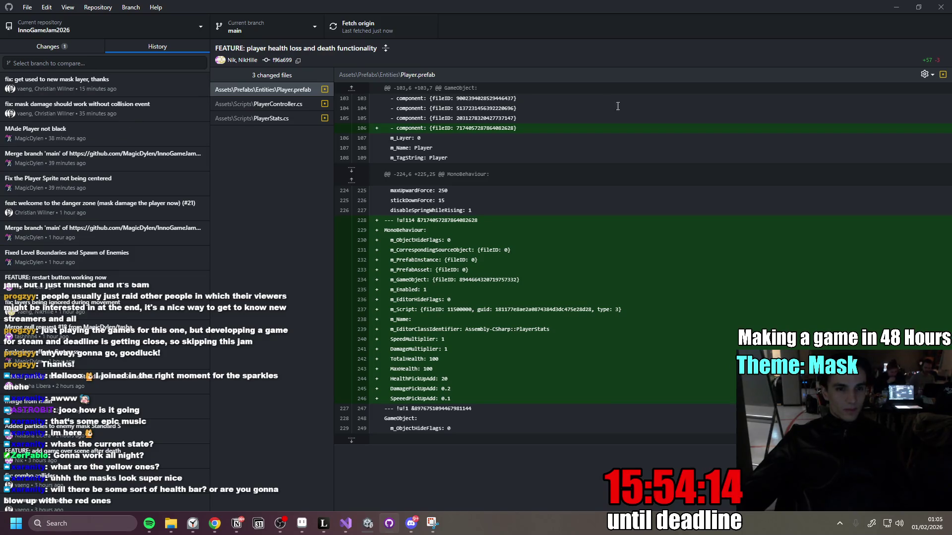
pyautogui.click(904, 9)
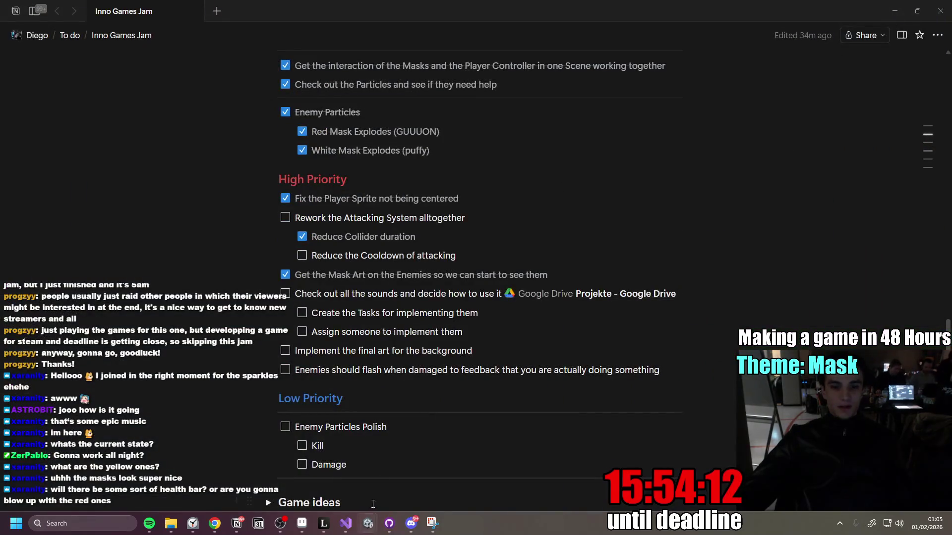
pyautogui.moveTo(214, 523)
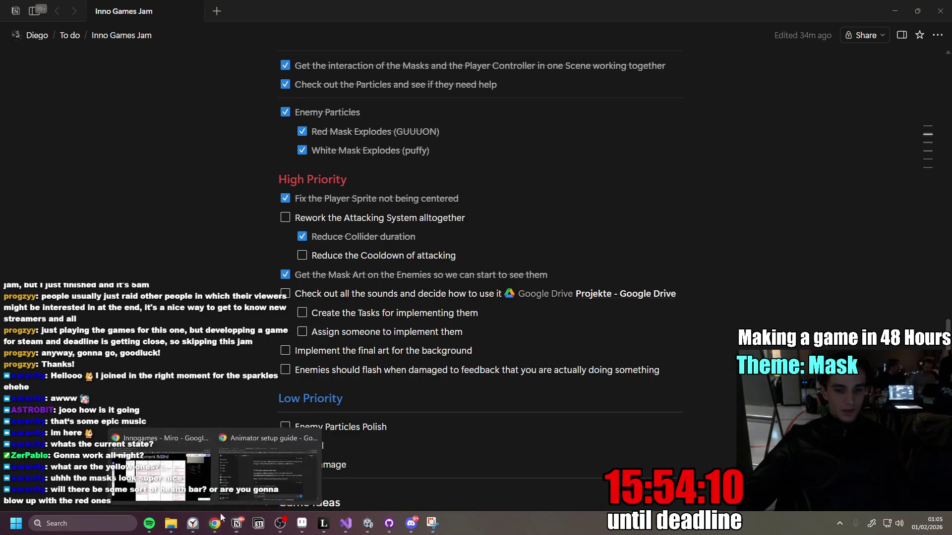
pyautogui.click(185, 469)
pyautogui.scroll(5, 334, 379)
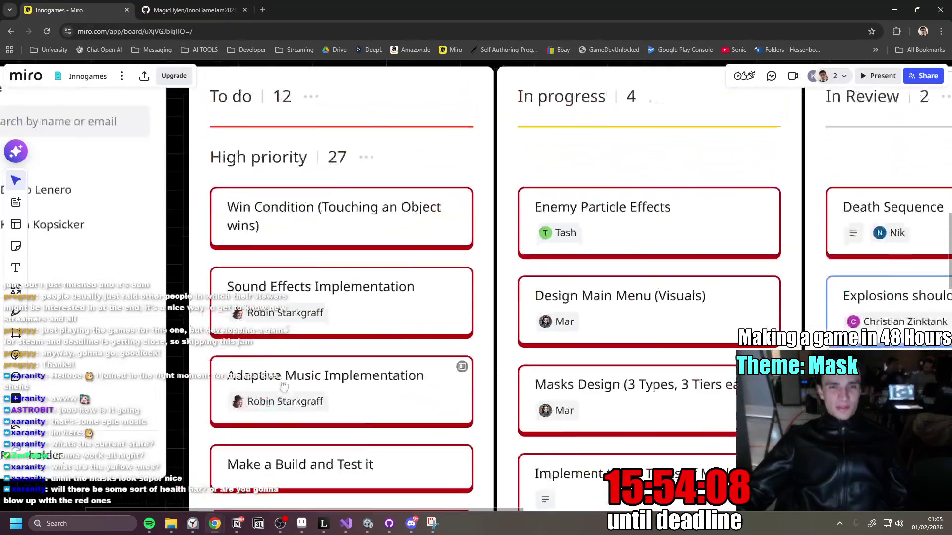
# Return to the Miro board and open the Win Condition Golden Mask card for editing.
pyautogui.hotkey('alt', 'Tab')
pyautogui.moveTo(218, 525)
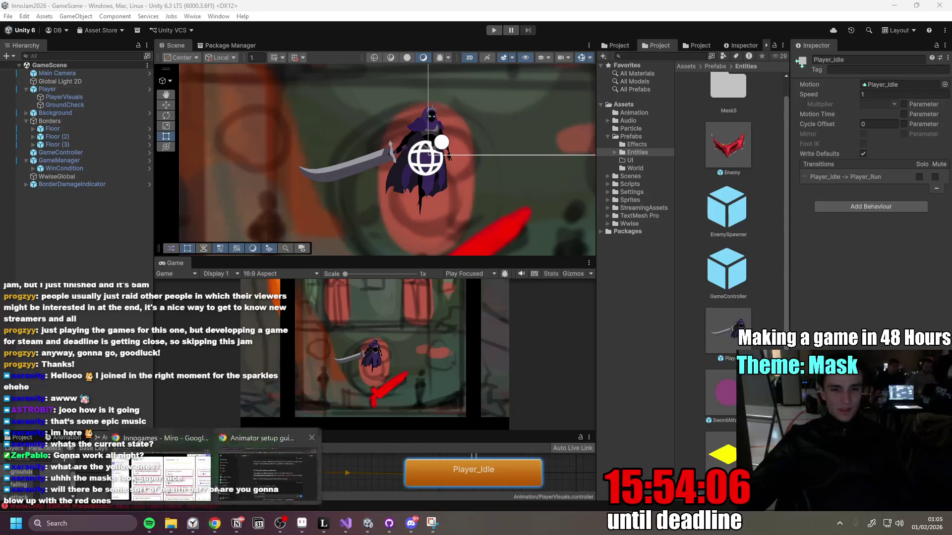
pyautogui.click(163, 471)
pyautogui.scroll(3, 399, 300)
pyautogui.scroll(-3, 399, 300)
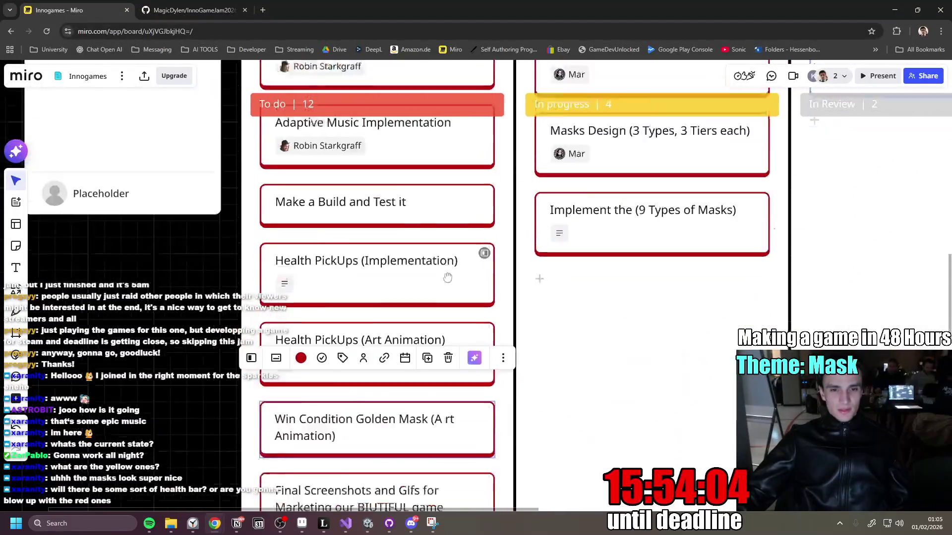
pyautogui.doubleClick(428, 354)
# Pan across the other board columns, then minimize Chrome.
pyautogui.scroll(-5, 440, 270)
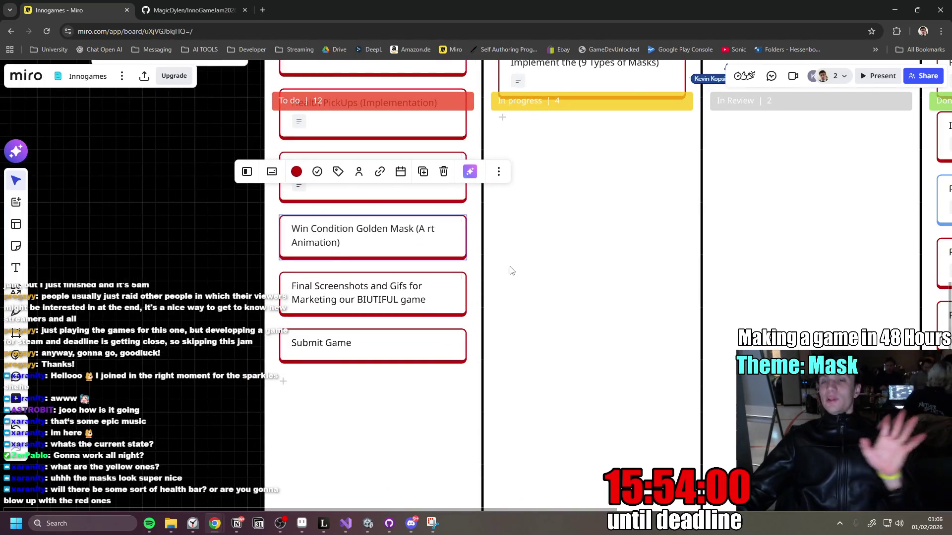
pyautogui.moveTo(476, 276); pyautogui.dragTo(455, 334)
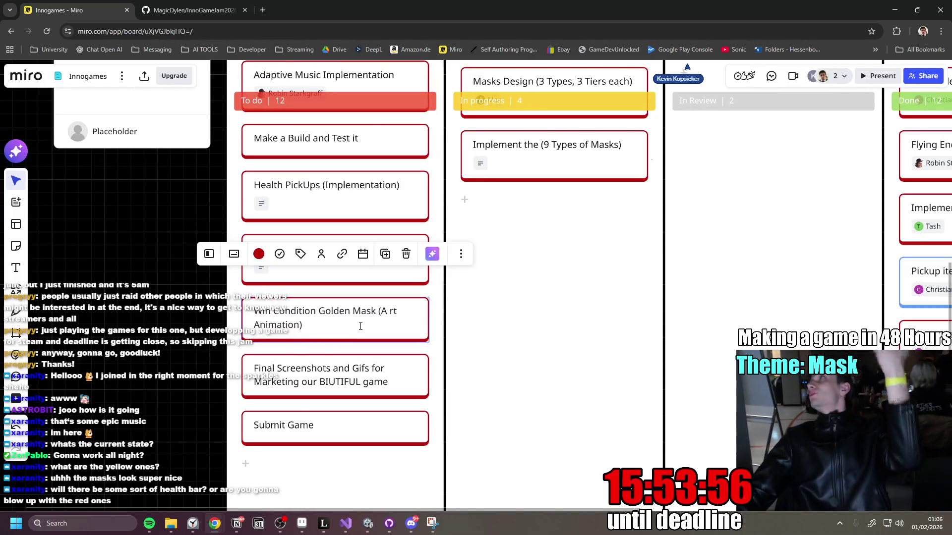
pyautogui.scroll(3, 455, 289)
pyautogui.hscroll(5, 542, 396)
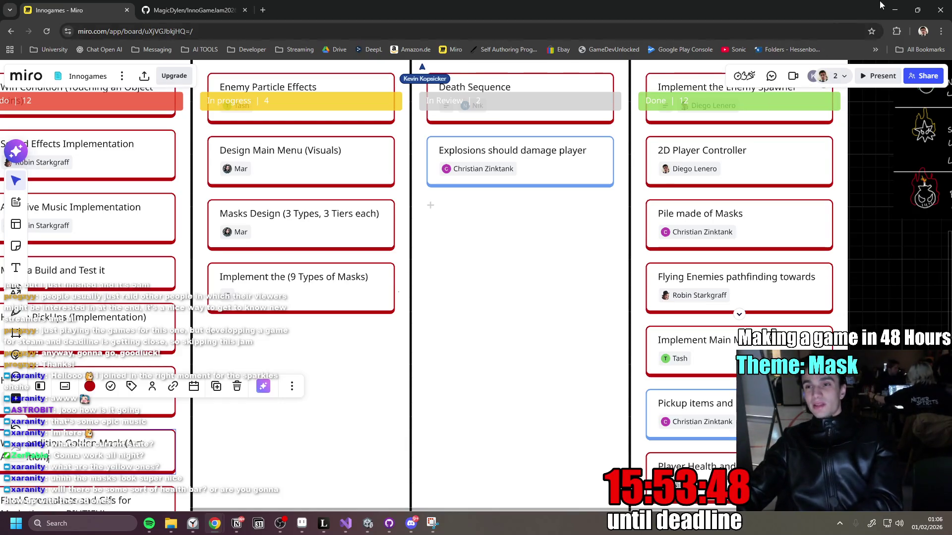
pyautogui.click(894, 10)
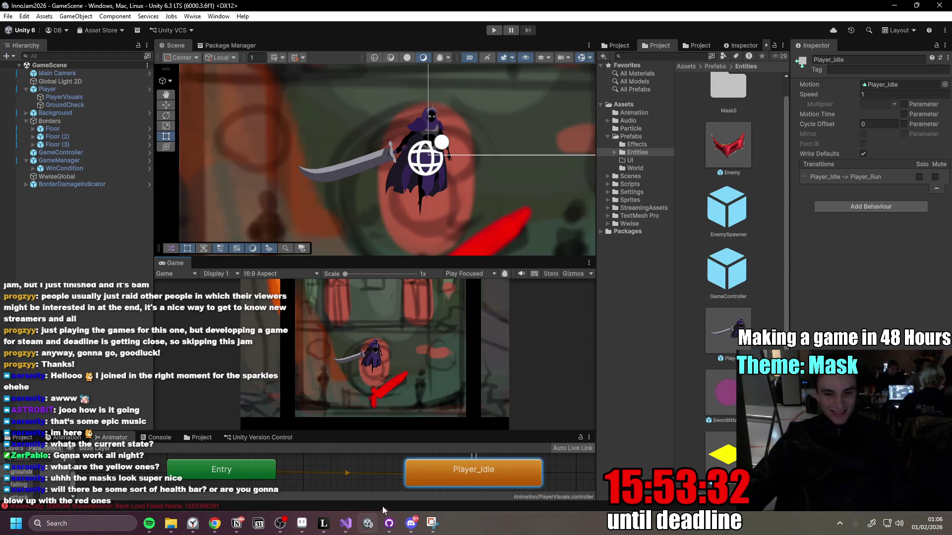
# Glance at GitHub Desktop's commit diff, minimize it, and start Unity's play mode.
pyautogui.click(389, 523)
pyautogui.click(389, 523)
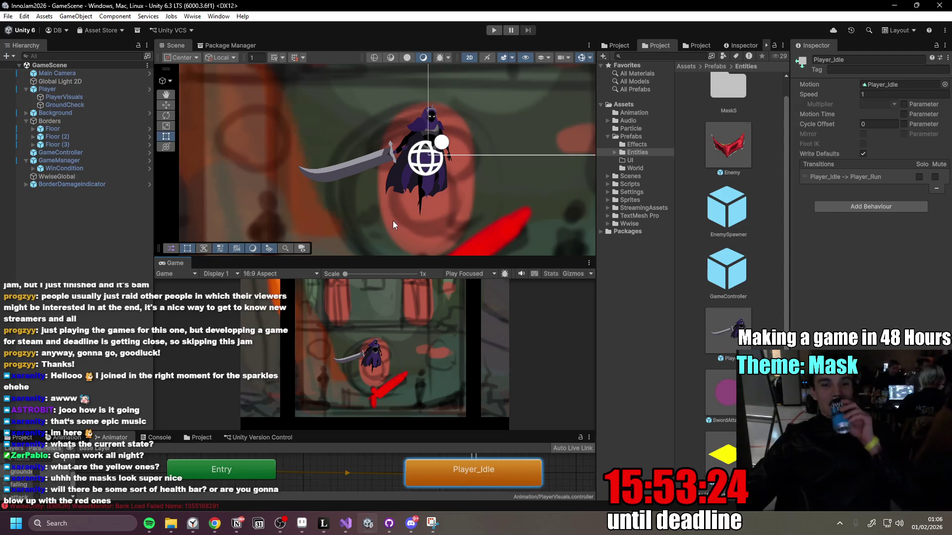
pyautogui.click(495, 31)
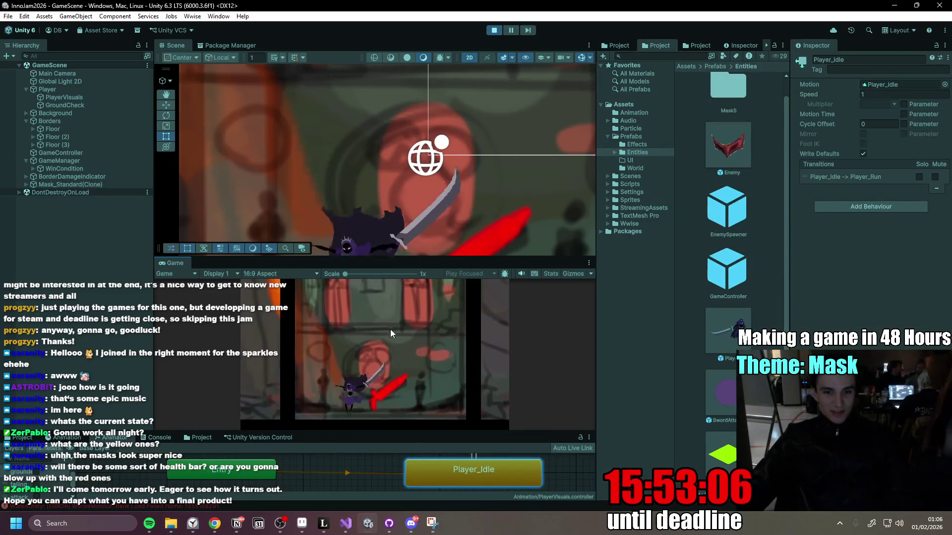
# Playtest by running and jumping into the masks in a maximized Game view, restart after Game Over, then stop.
pyautogui.press('a')
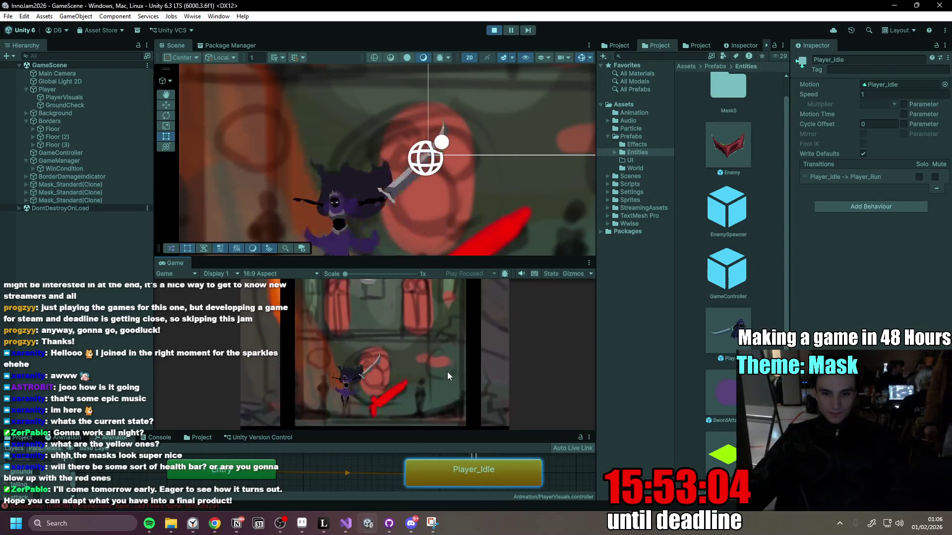
pyautogui.press('d')
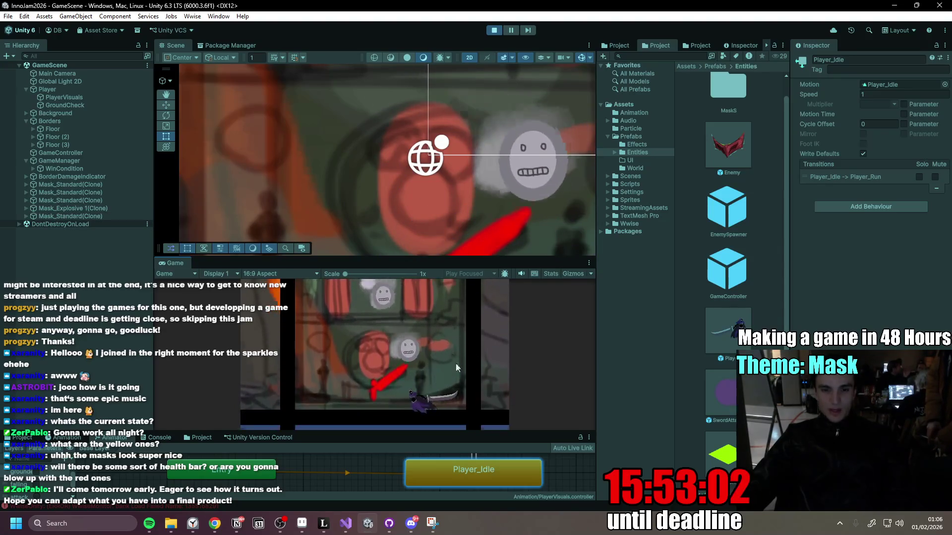
pyautogui.press('space')
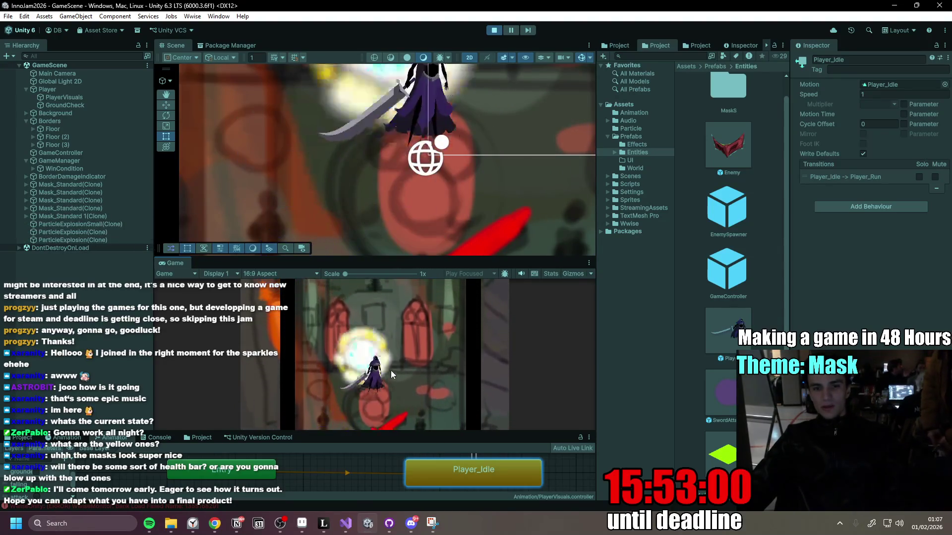
pyautogui.press('a')
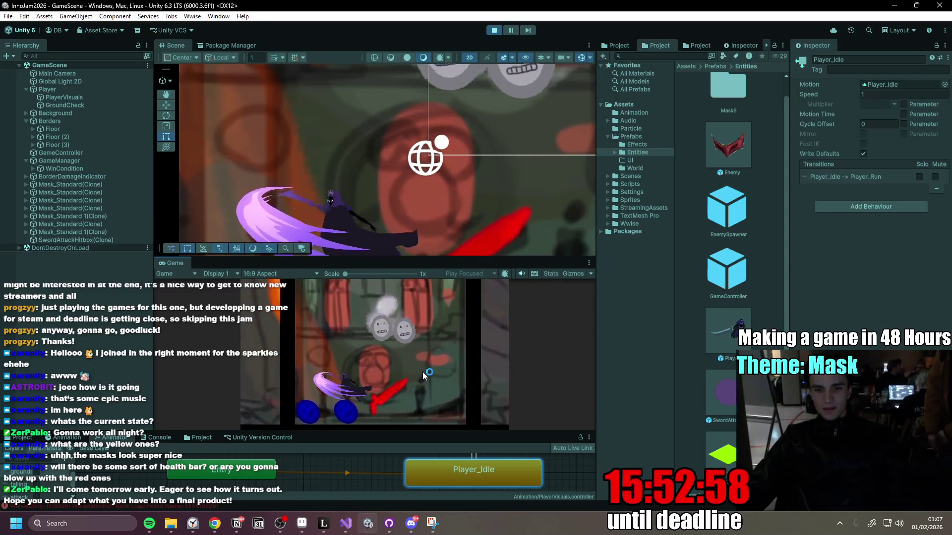
pyautogui.press('space')
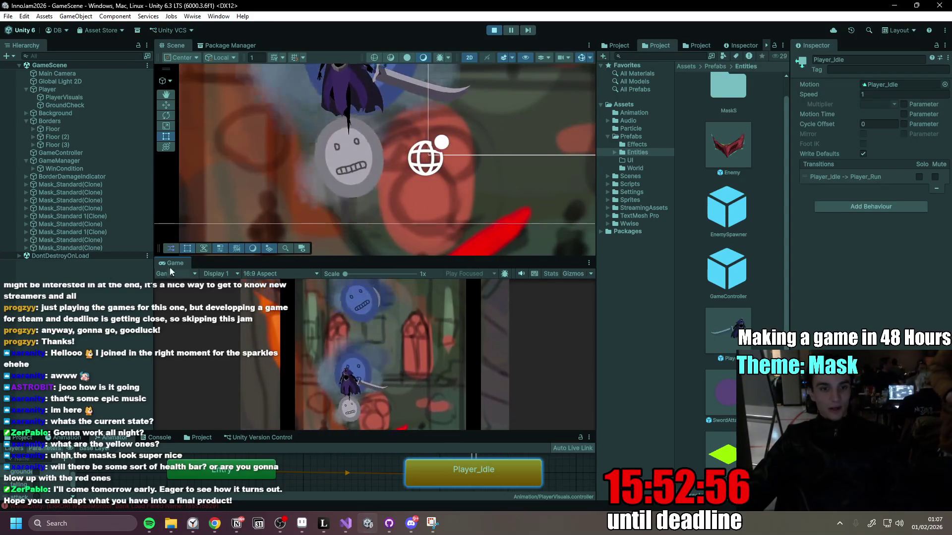
pyautogui.doubleClick(179, 266)
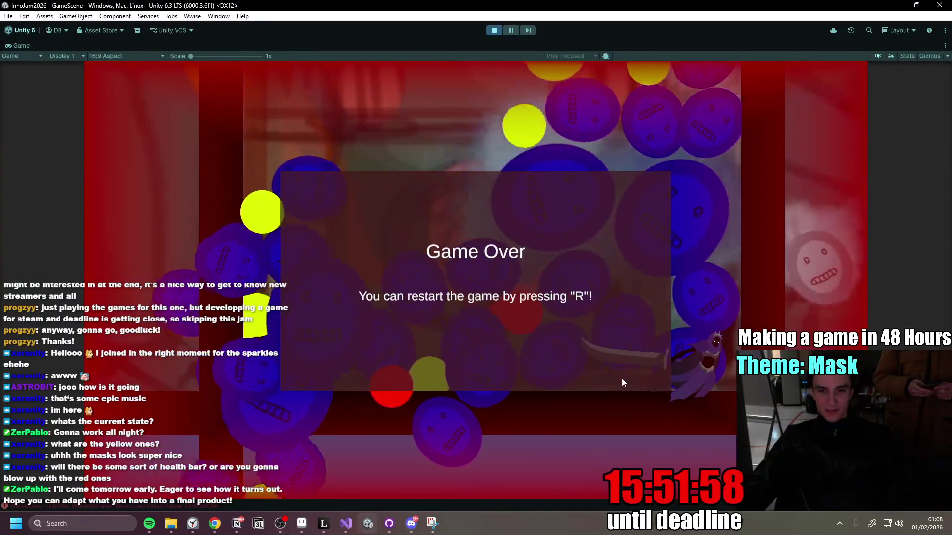
pyautogui.press('r')
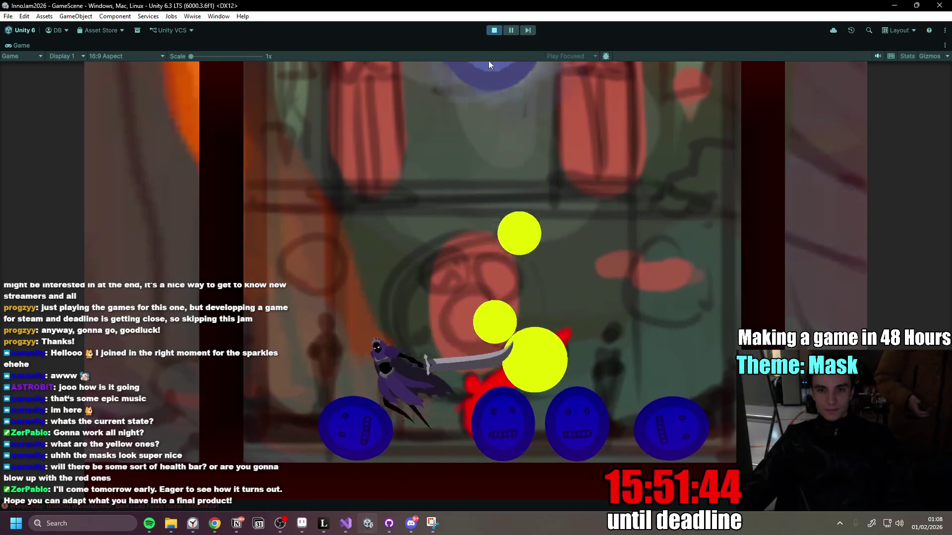
pyautogui.click(497, 32)
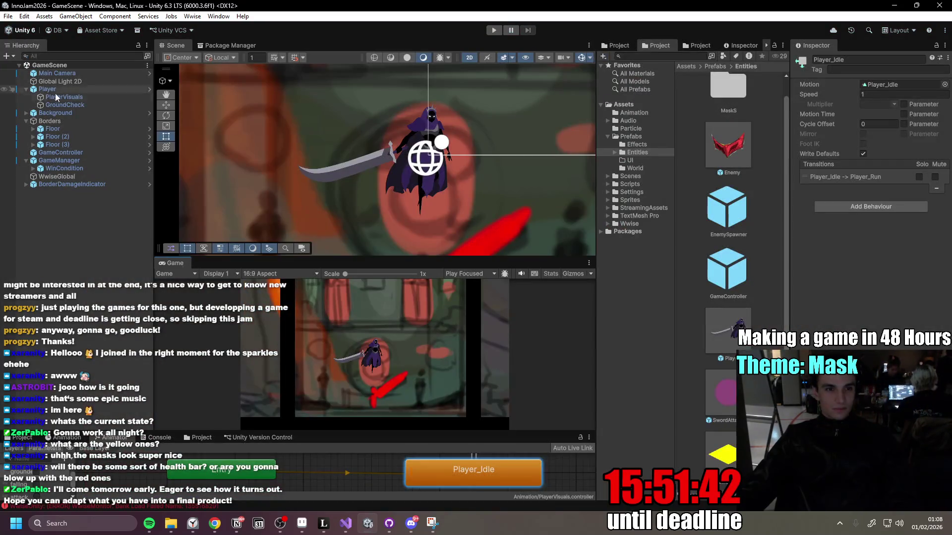
# Open the Player prefab's PlayerAttack script in Visual Studio via Edit Script.
pyautogui.click(148, 89)
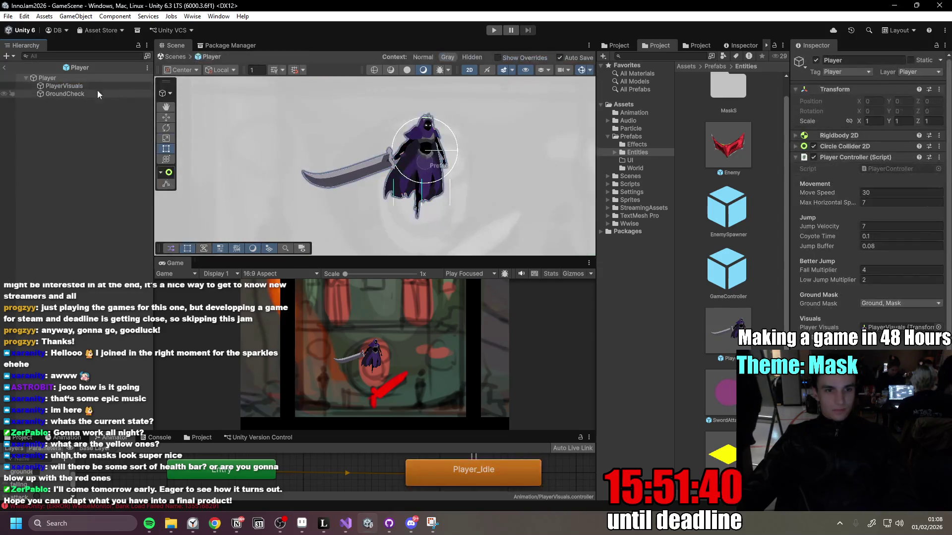
pyautogui.click(795, 158)
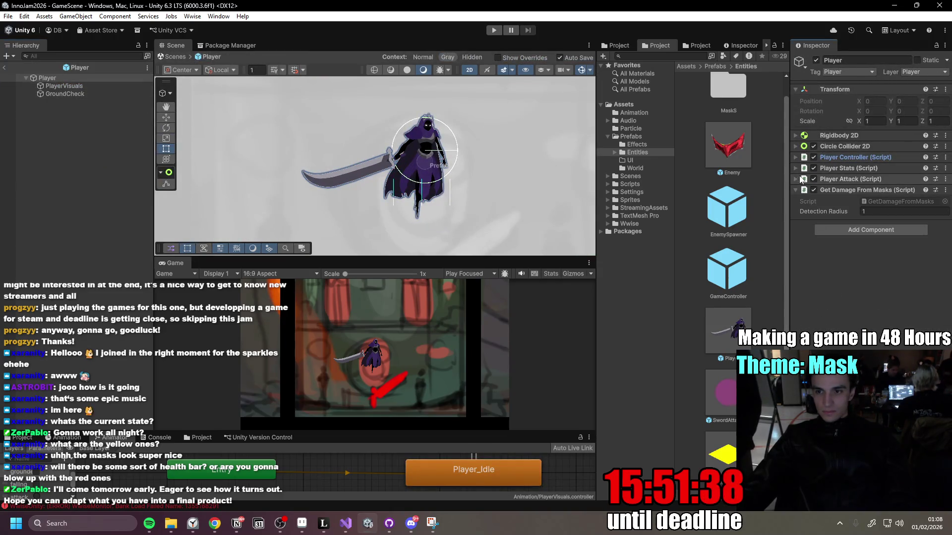
pyautogui.click(796, 179)
pyautogui.click(945, 180)
pyautogui.click(868, 323)
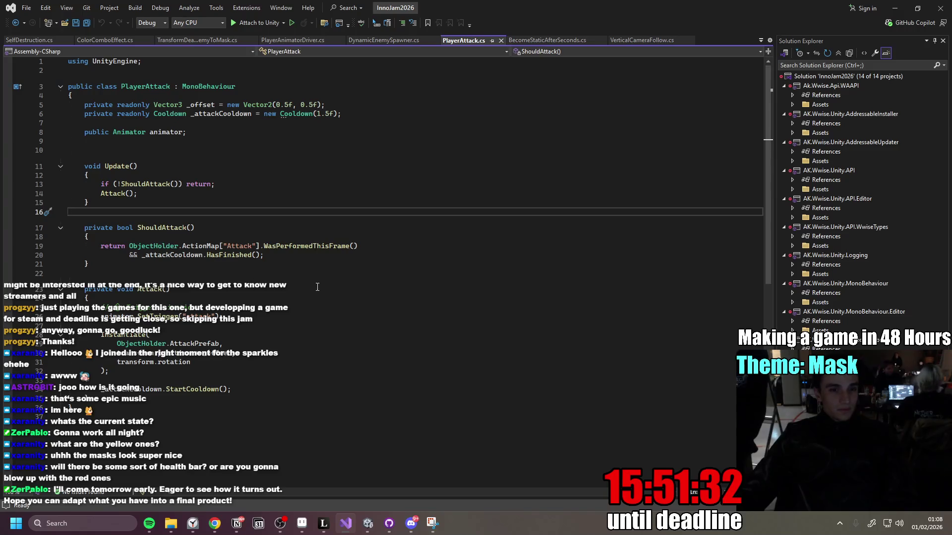
# Change the PlayerAttack cooldown from 1.5f to 0.3f and return to Unity.
pyautogui.scroll(-1, 317, 287)
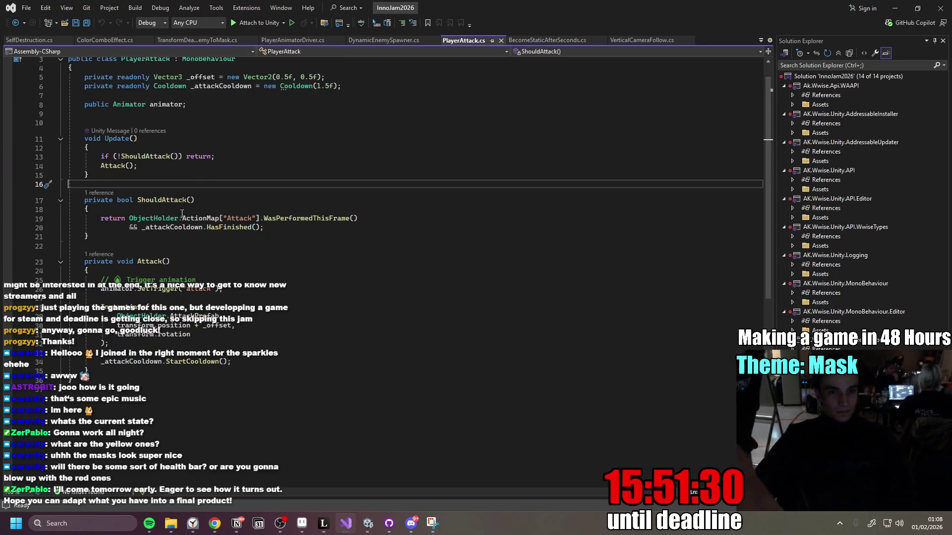
pyautogui.scroll(1, 179, 214)
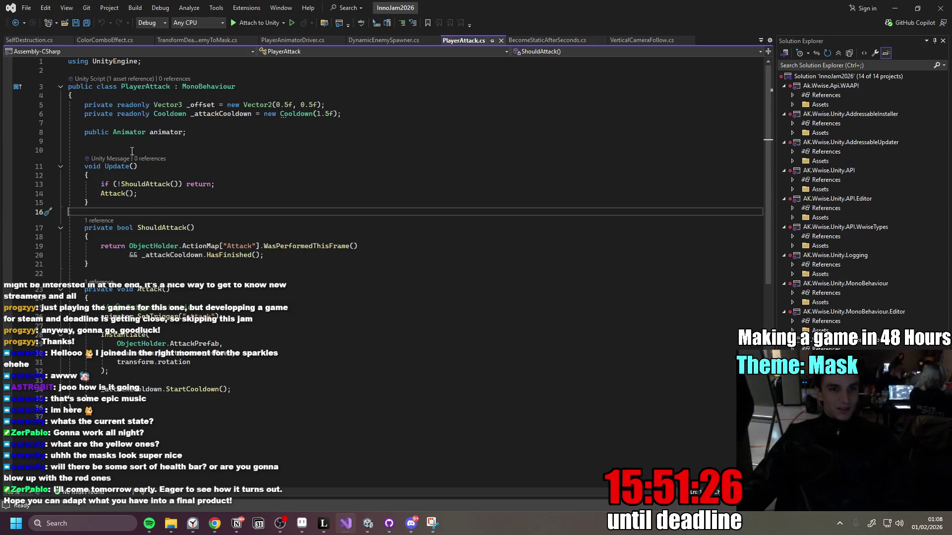
pyautogui.click(334, 114)
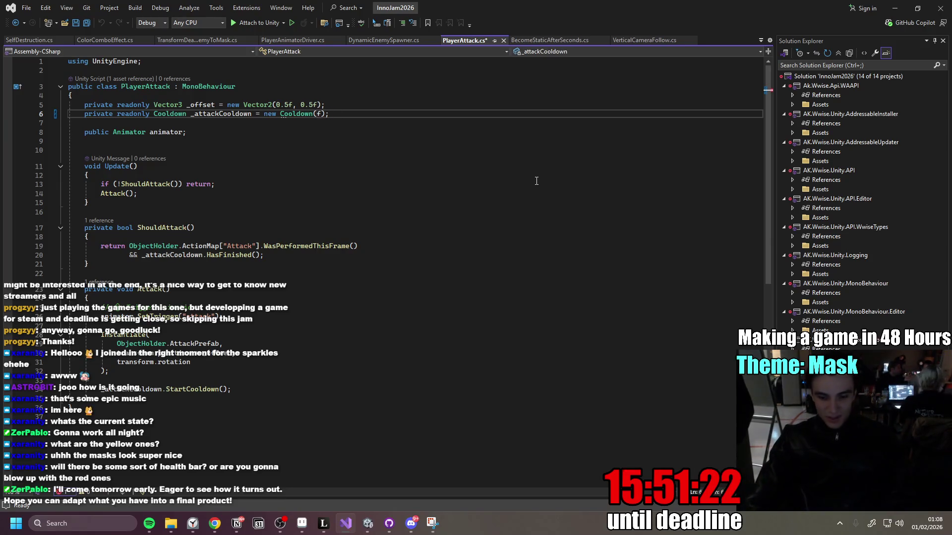
pyautogui.write('0.3')
pyautogui.click(366, 140)
pyautogui.click(895, 8)
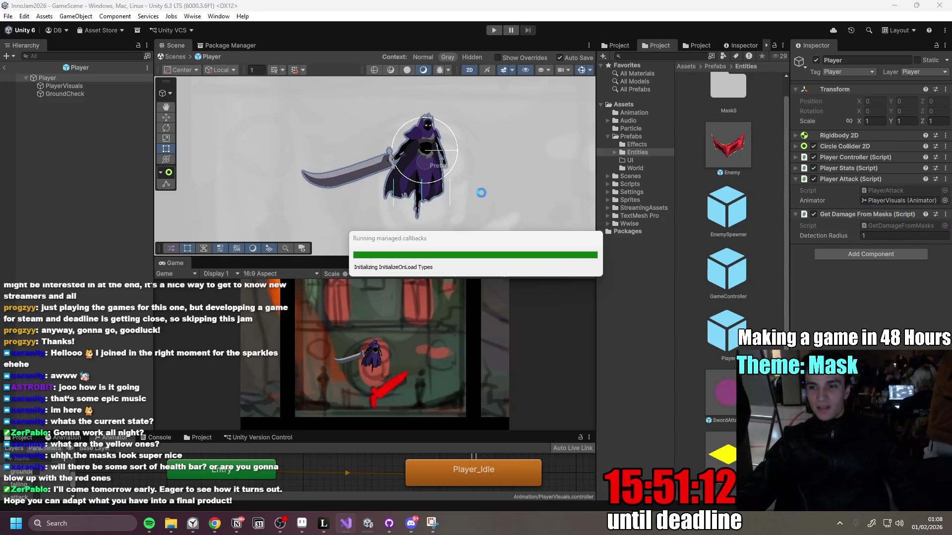
# After the recompile, maximize the Game view, then bring up Notion and the Miro task board.
pyautogui.moveTo(214, 523)
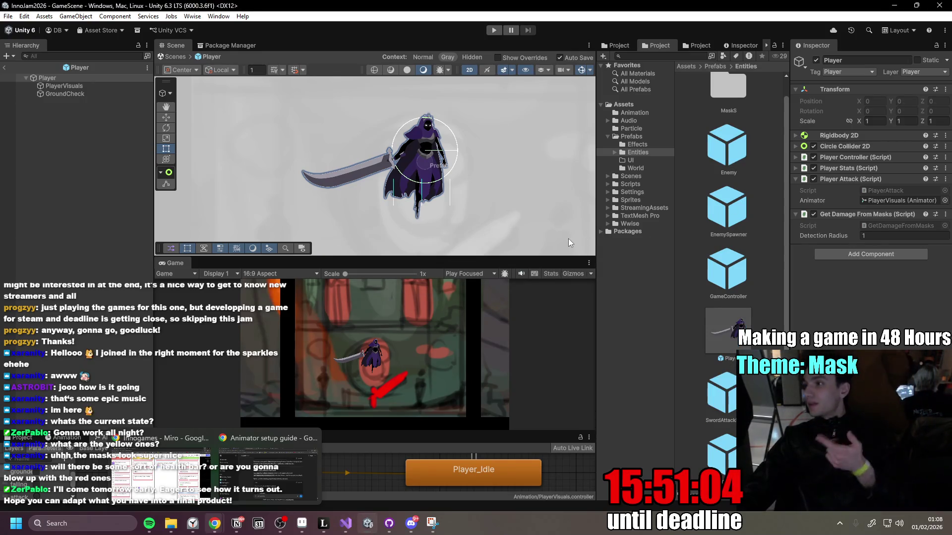
pyautogui.doubleClick(174, 263)
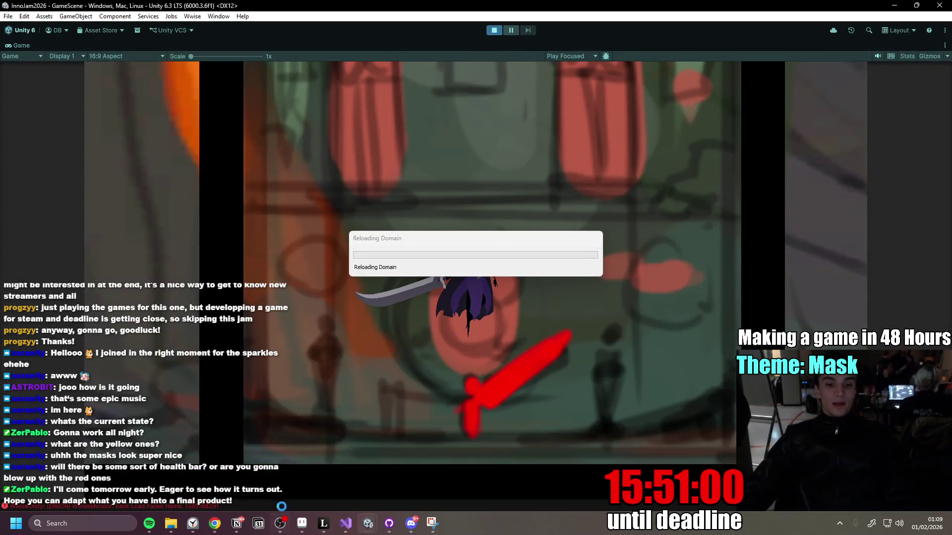
pyautogui.click(245, 527)
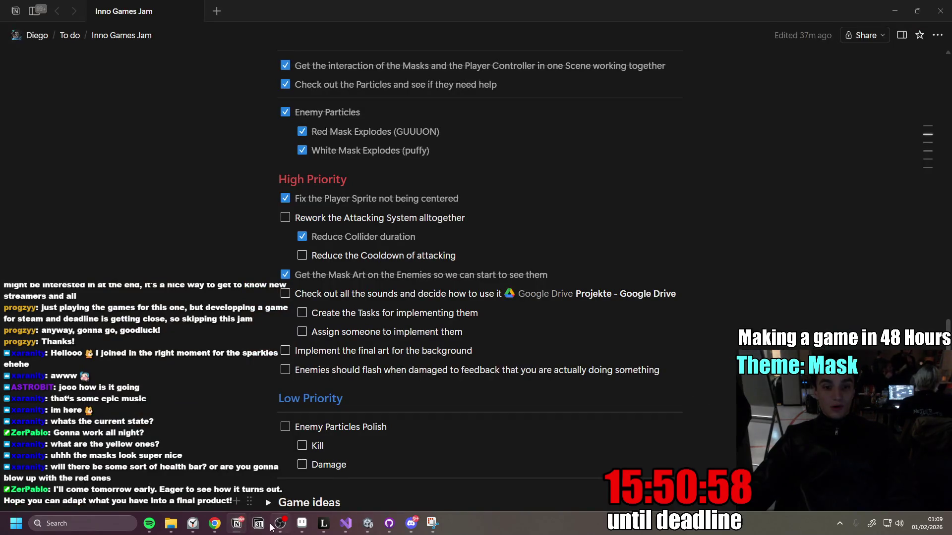
pyautogui.click(163, 466)
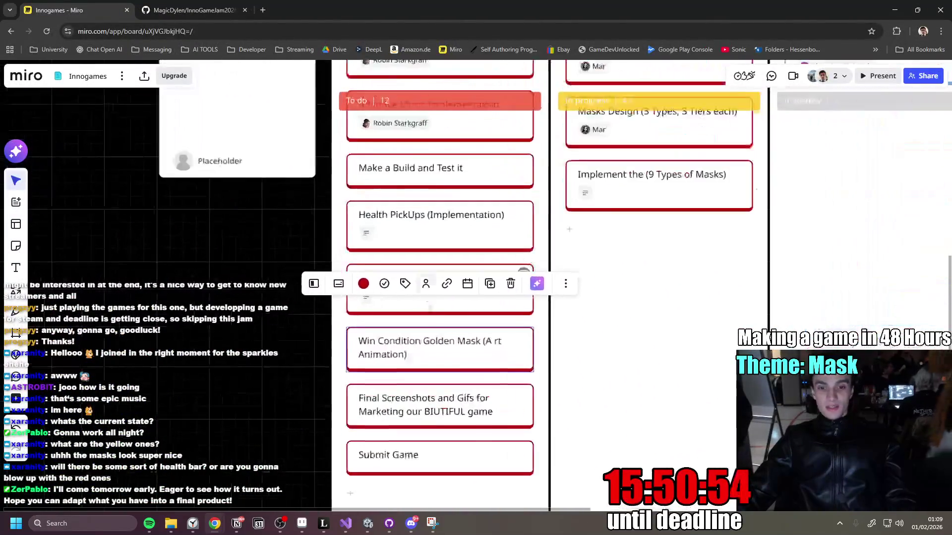
# Finish editing the Win Condition Golden Mask card, survey the Miro board, and return to Unity.
pyautogui.press('Escape')
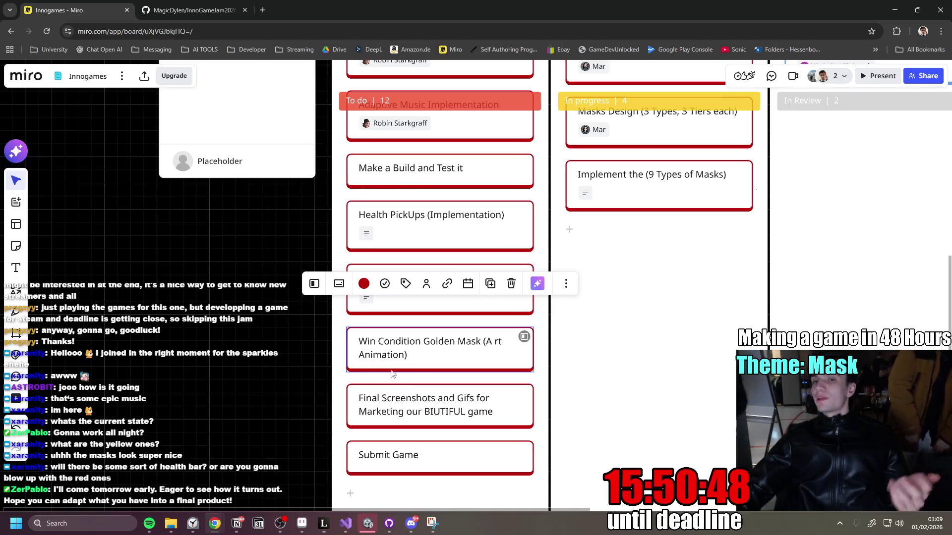
pyautogui.scroll(-2, 393, 371)
pyautogui.scroll(2, 639, 371)
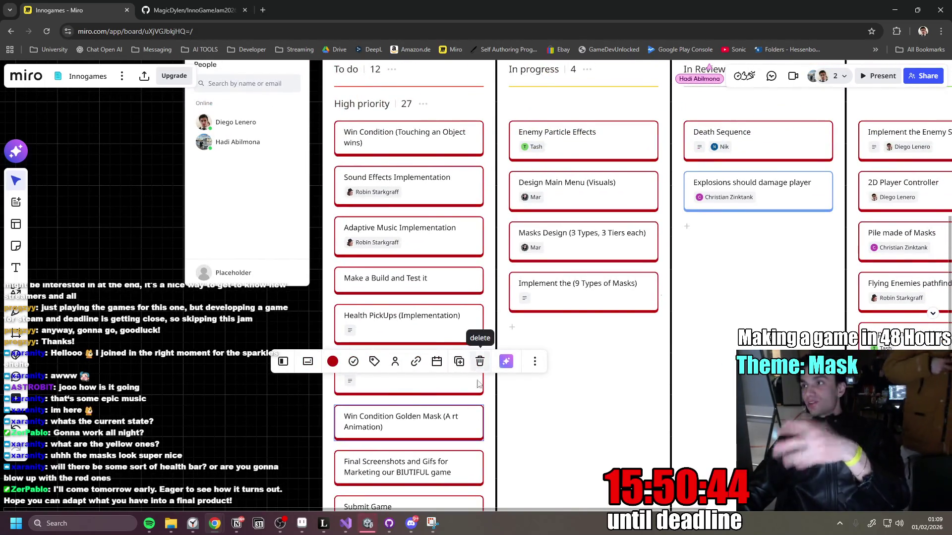
pyautogui.hscroll(3, 570, 406)
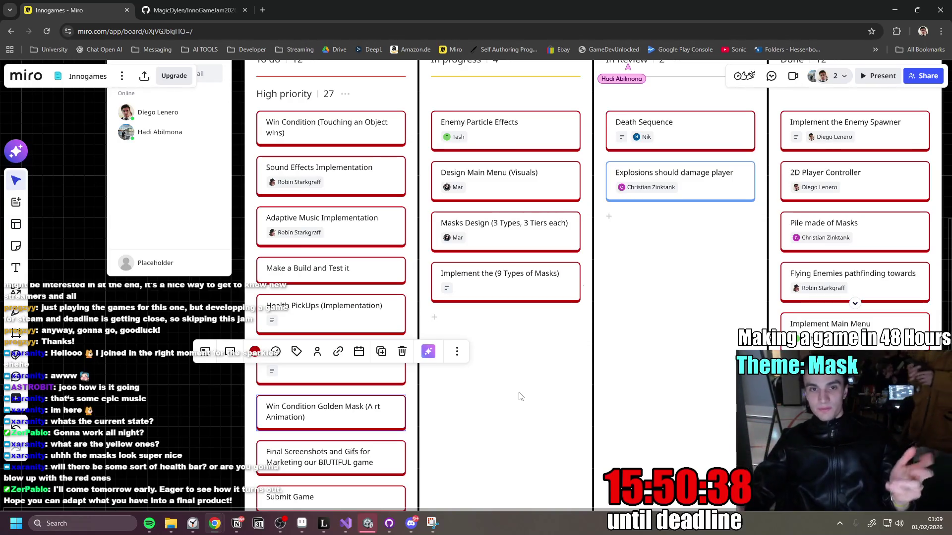
pyautogui.click(372, 530)
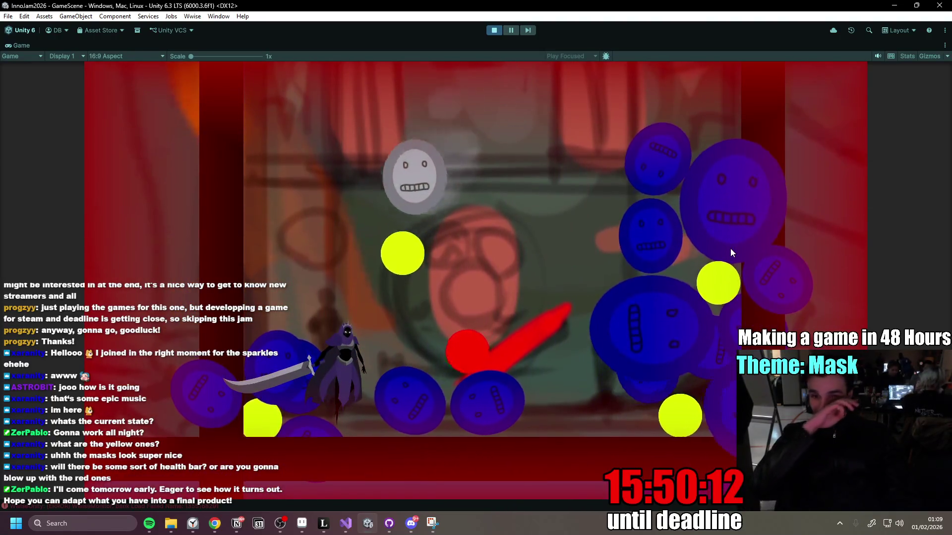
# Restart twice after Game Overs, stop play mode, and bring up the Notion to-do page.
pyautogui.press('r')
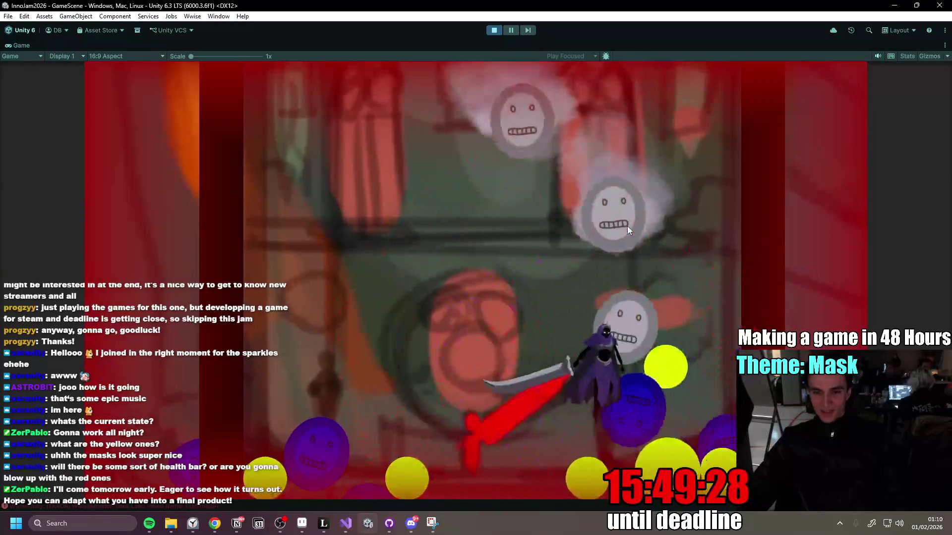
pyautogui.press('r')
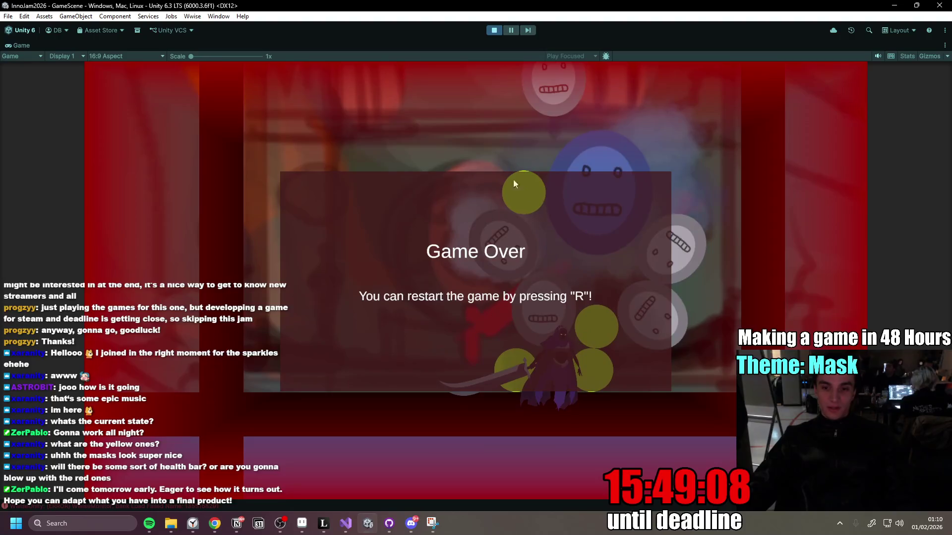
pyautogui.click(494, 31)
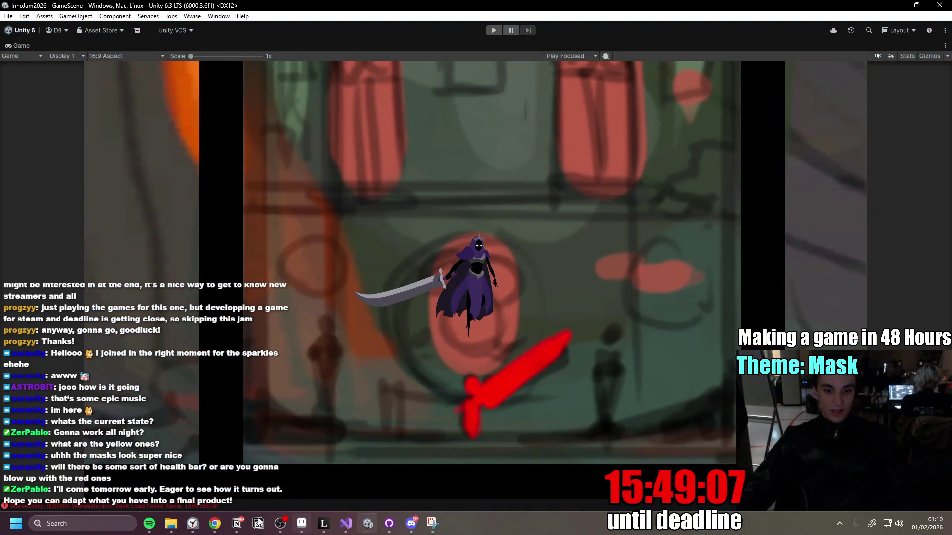
pyautogui.click(239, 523)
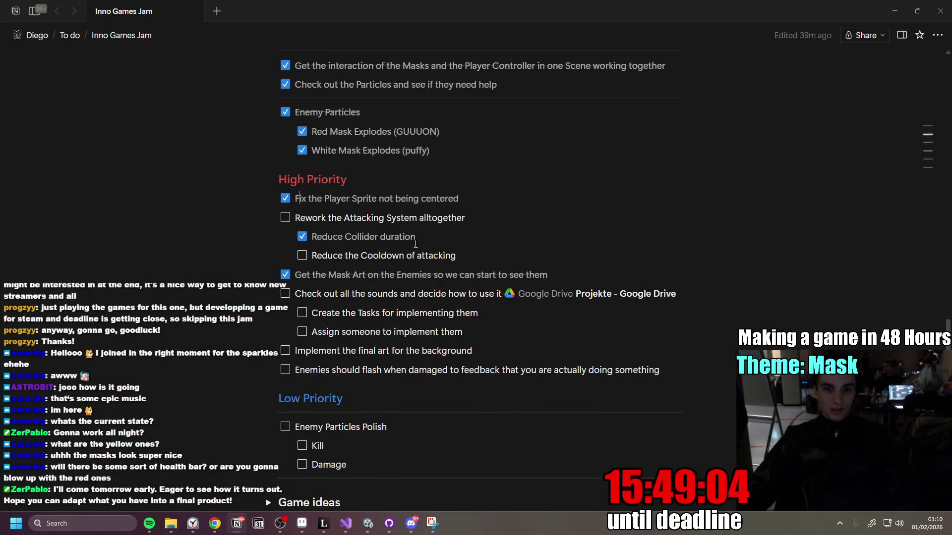
# Add a High Priority color task with Standard, Sticky and Explosive sub-tasks.
pyautogui.press('Return')
pyautogui.write('Understand each color one by one and get the intended effect')
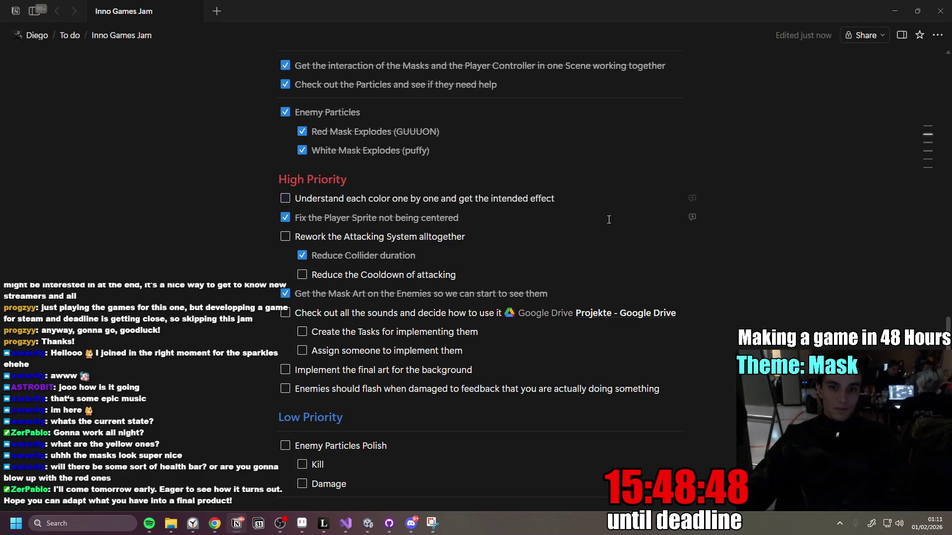
pyautogui.press('Return')
pyautogui.press('Tab')
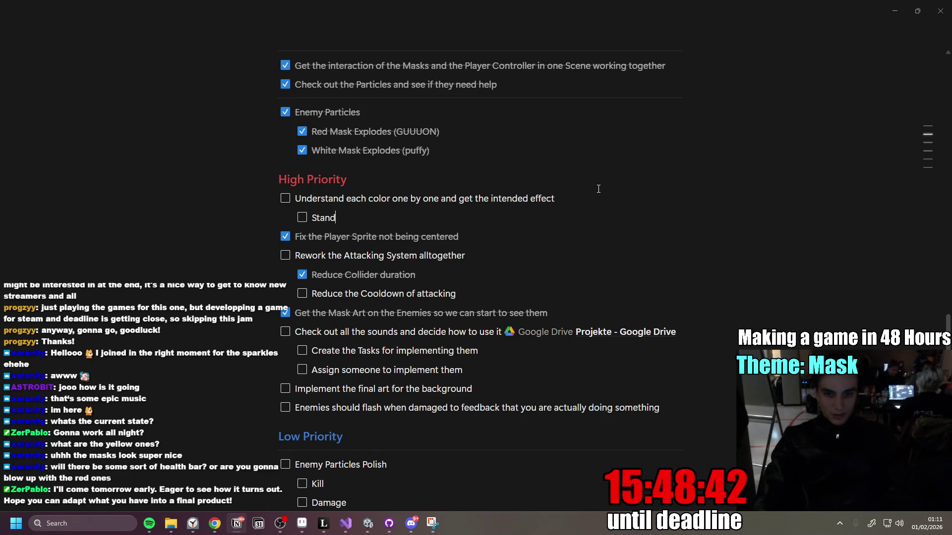
pyautogui.write('ard')
pyautogui.press('Return')
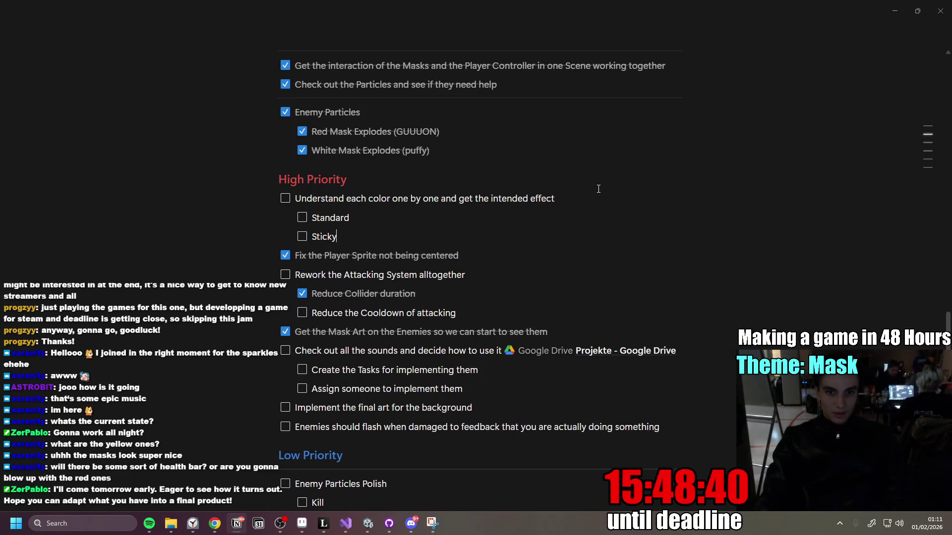
pyautogui.press('Return')
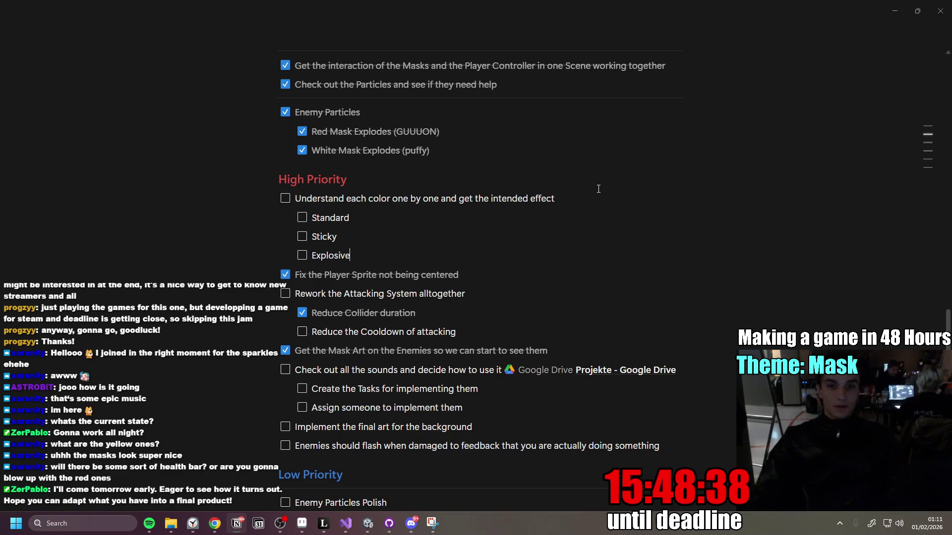
pyautogui.scroll(-1, 402, 286)
# Switch between Unity and Notion with Alt+Tab, ending on the Unity editor.
pyautogui.hotkey('alt', 'Tab')
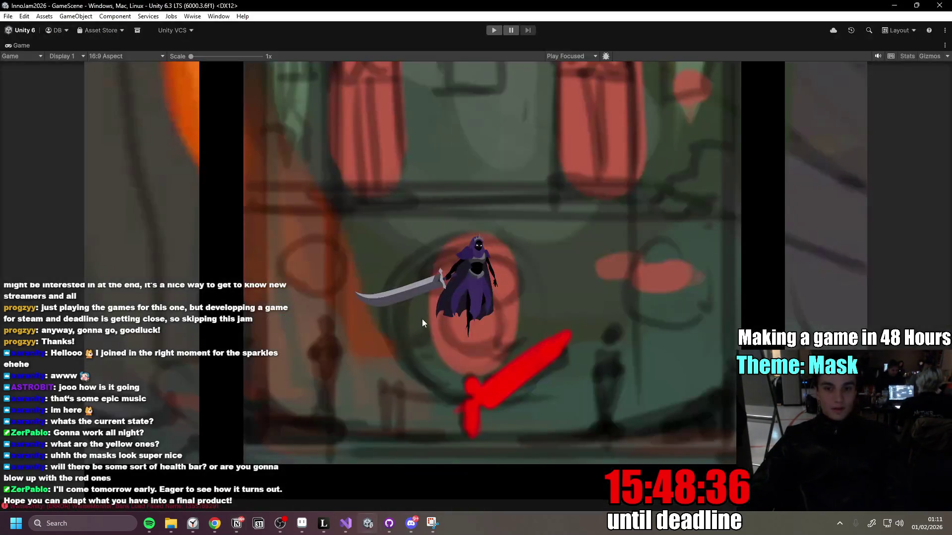
pyautogui.hotkey('alt', 'Tab')
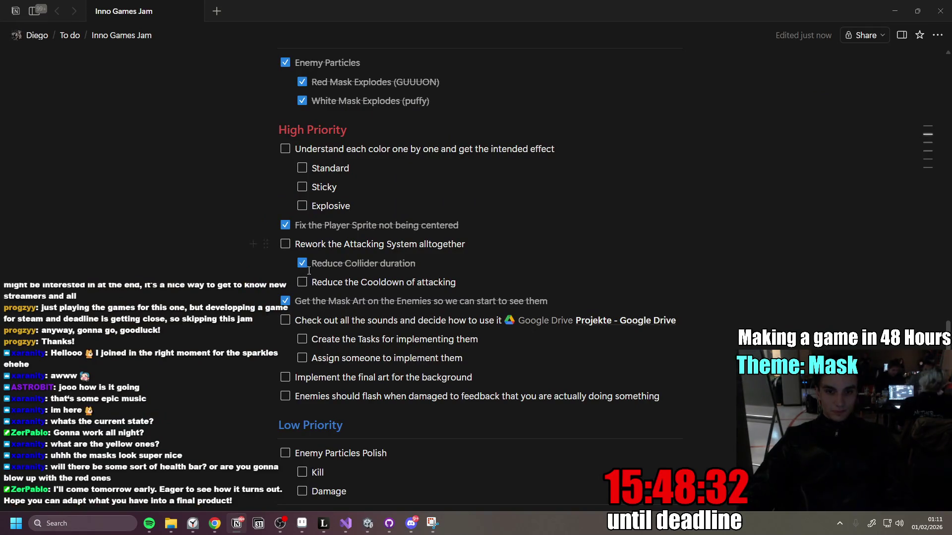
pyautogui.hotkey('alt', 'Tab')
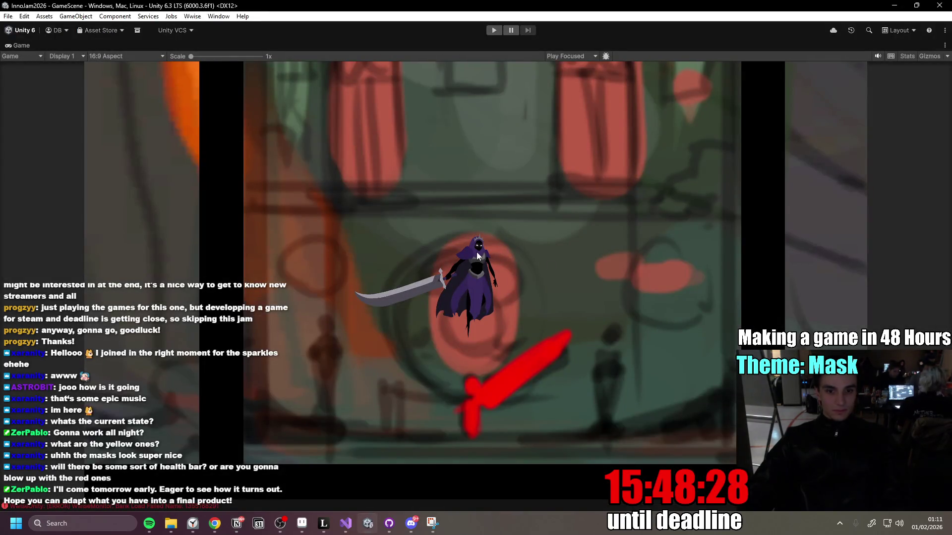
# Restore the editor layout, then maximize the Game view and enter play mode.
pyautogui.hotkey('shift', 'space')
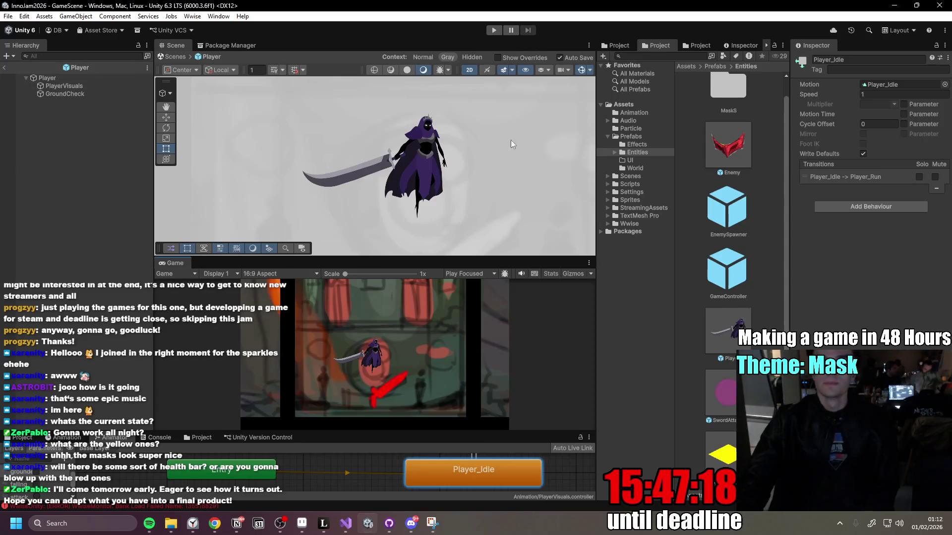
pyautogui.doubleClick(174, 262)
pyautogui.click(494, 31)
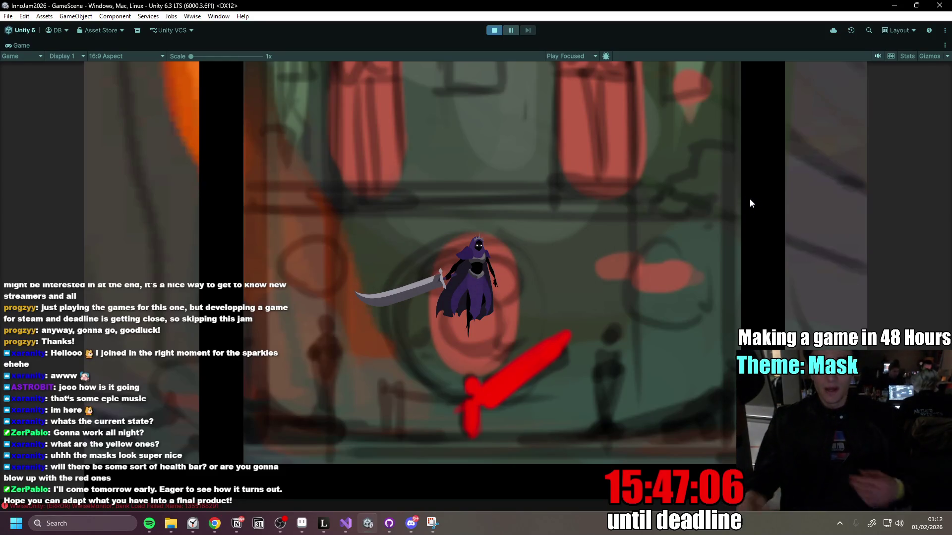
# Fight the incoming masks with repeated sword slashes and a dash to the right.
pyautogui.click(619, 238)
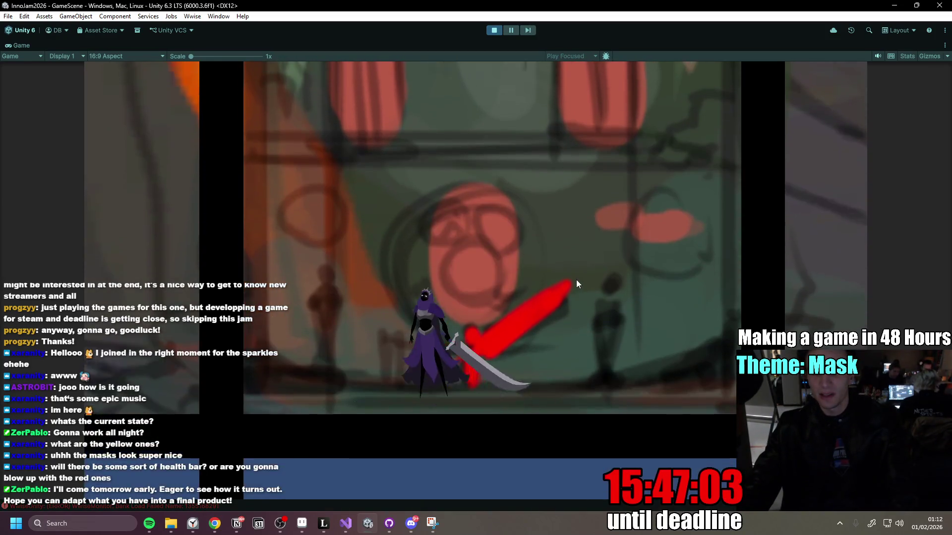
pyautogui.click(576, 280)
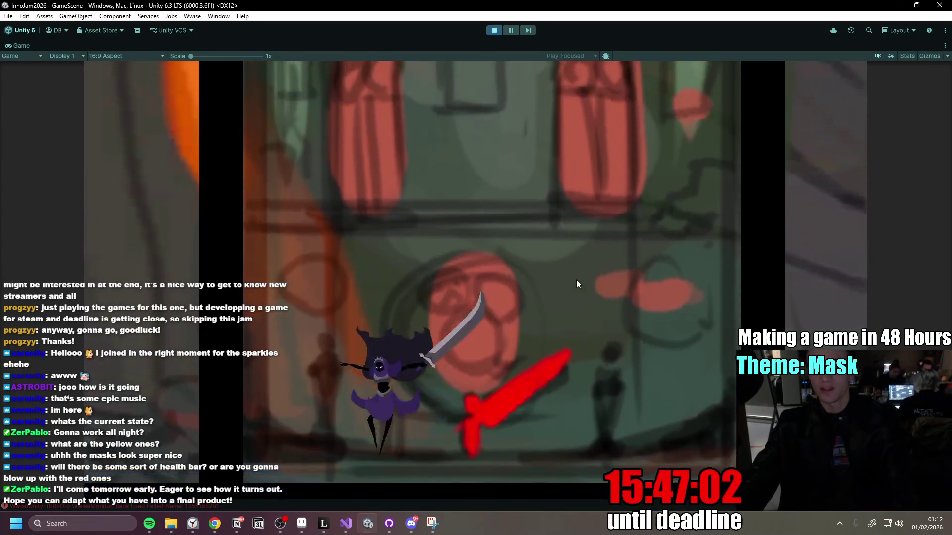
pyautogui.click(577, 283)
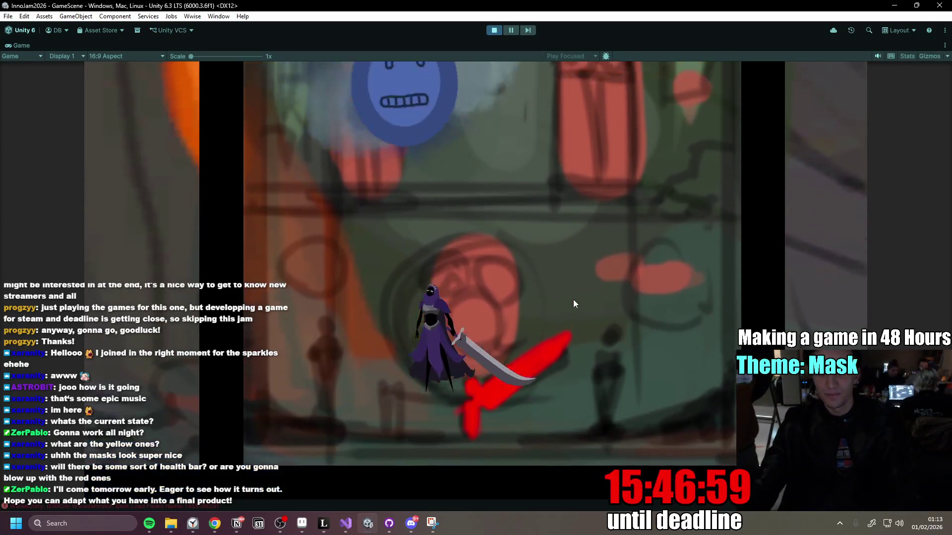
pyautogui.click(575, 296)
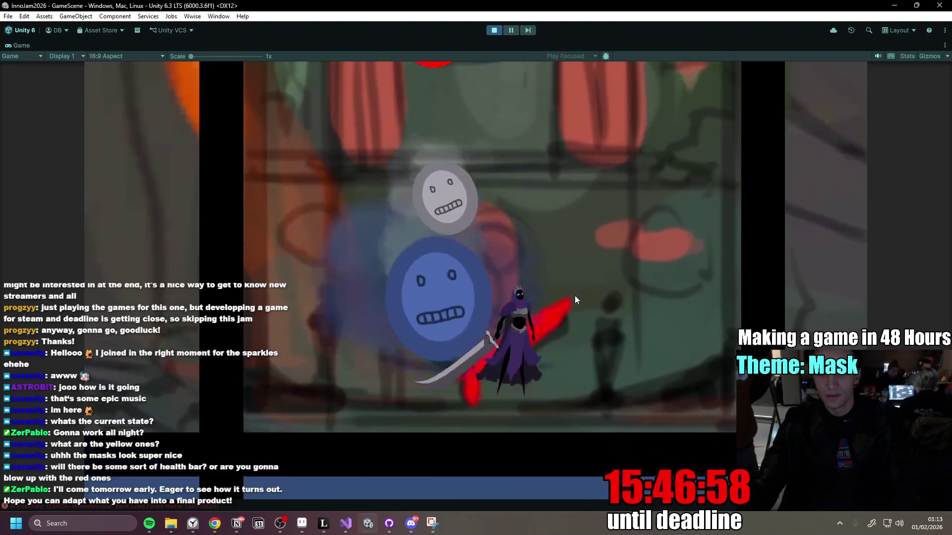
pyautogui.click(574, 287)
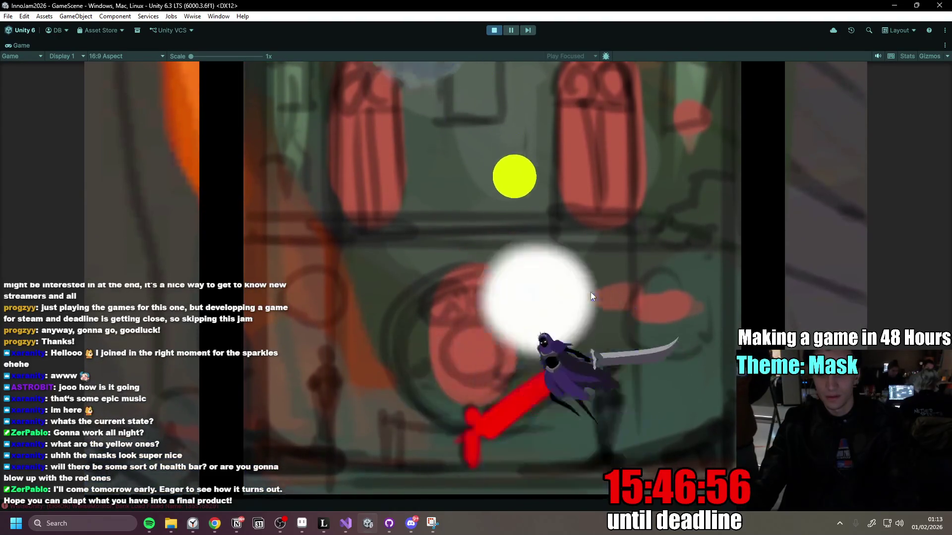
pyautogui.click(590, 293)
pyautogui.press('d')
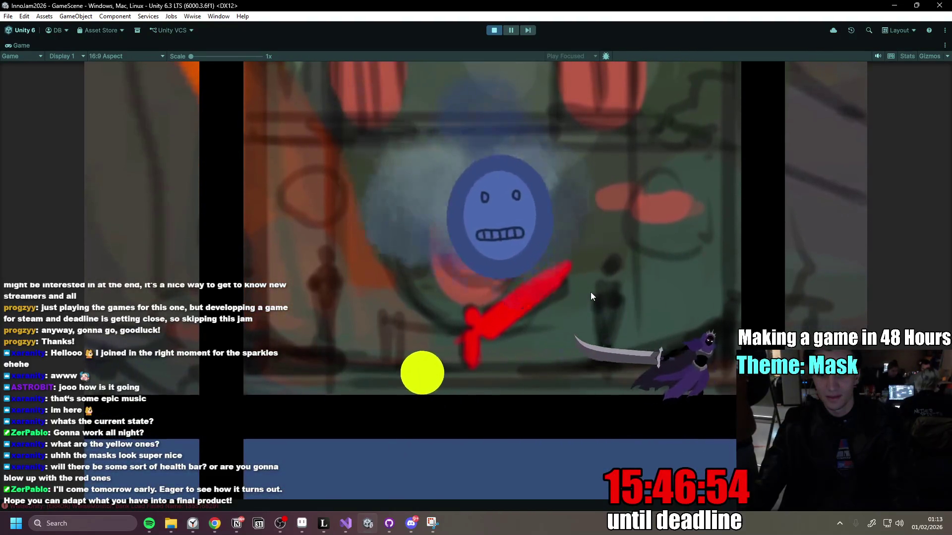
pyautogui.click(591, 296)
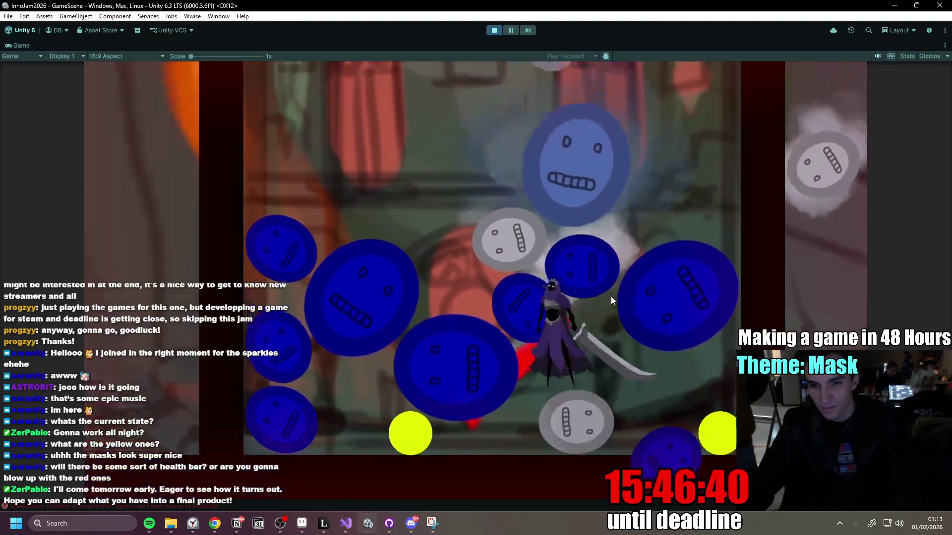
# Keep slashing and dash-attacking the mask piles, then restart after Game Over.
pyautogui.click(615, 300)
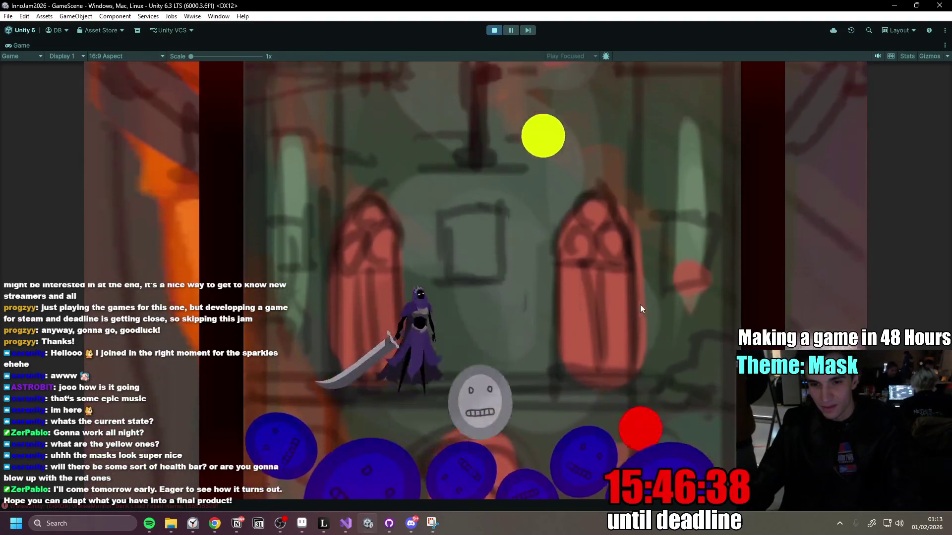
pyautogui.click(644, 305)
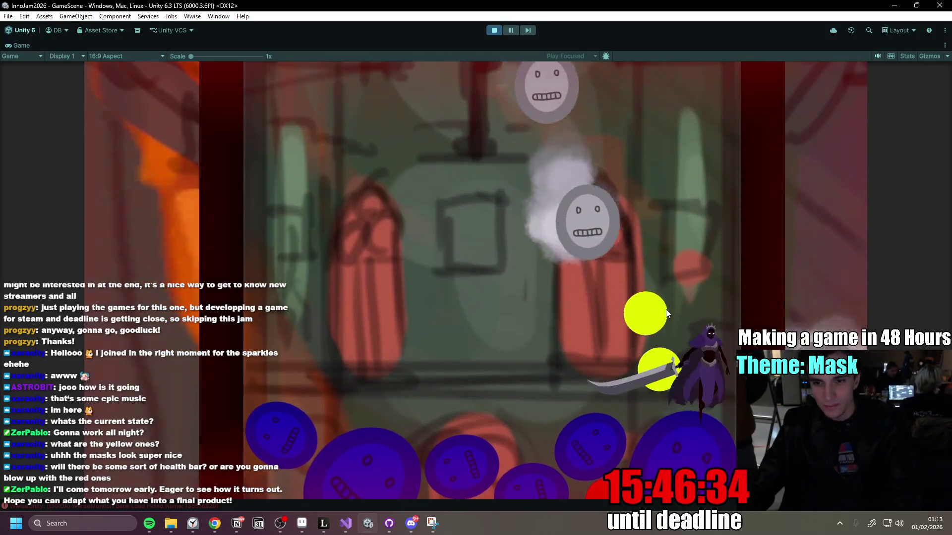
pyautogui.click(665, 309)
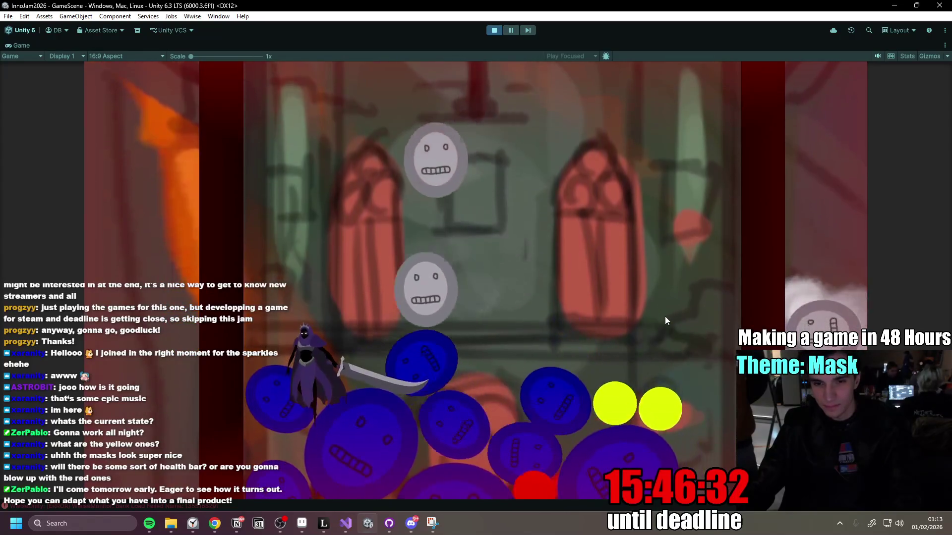
pyautogui.click(665, 305)
pyautogui.click(718, 313)
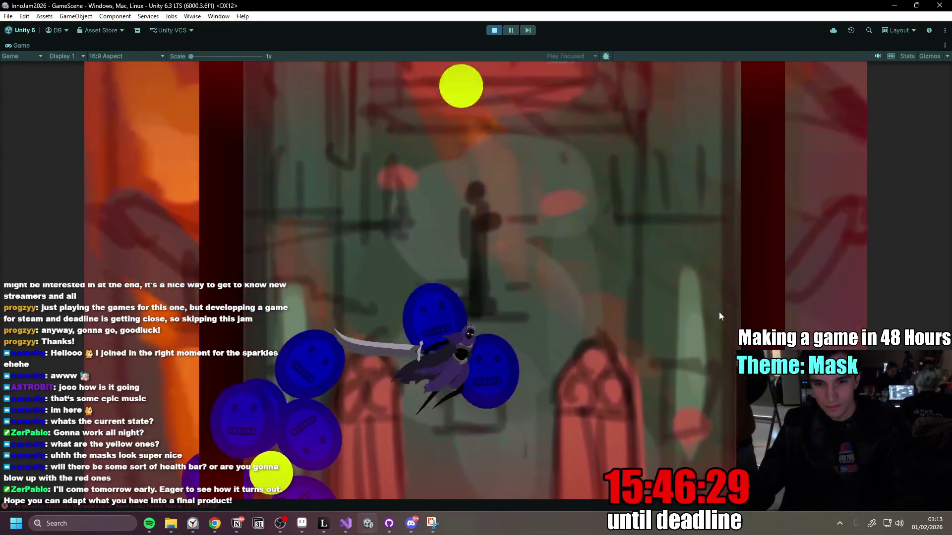
pyautogui.click(719, 311)
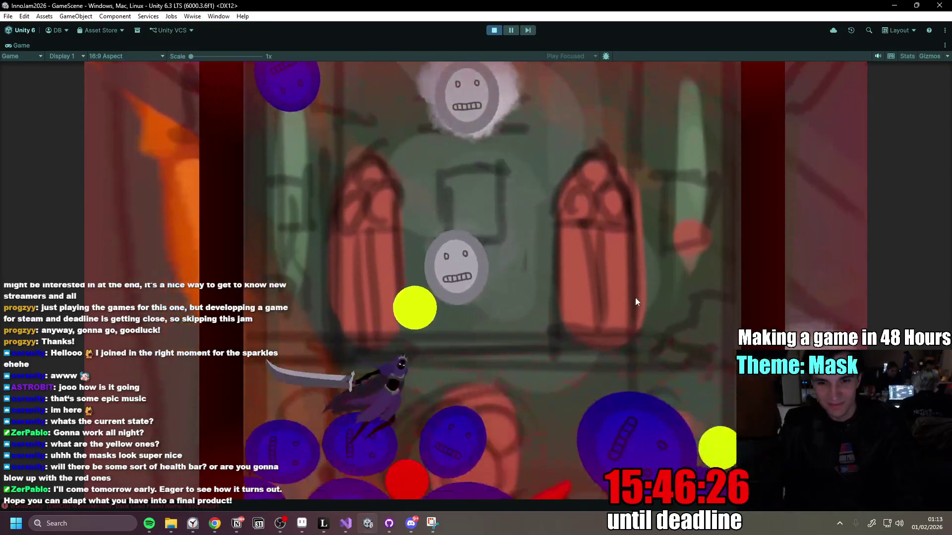
pyautogui.click(635, 300)
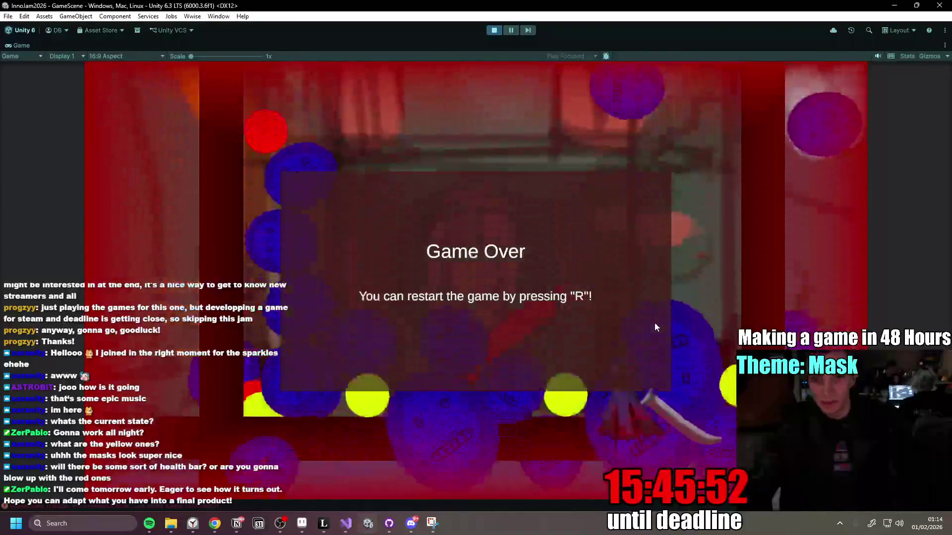
pyautogui.press('r')
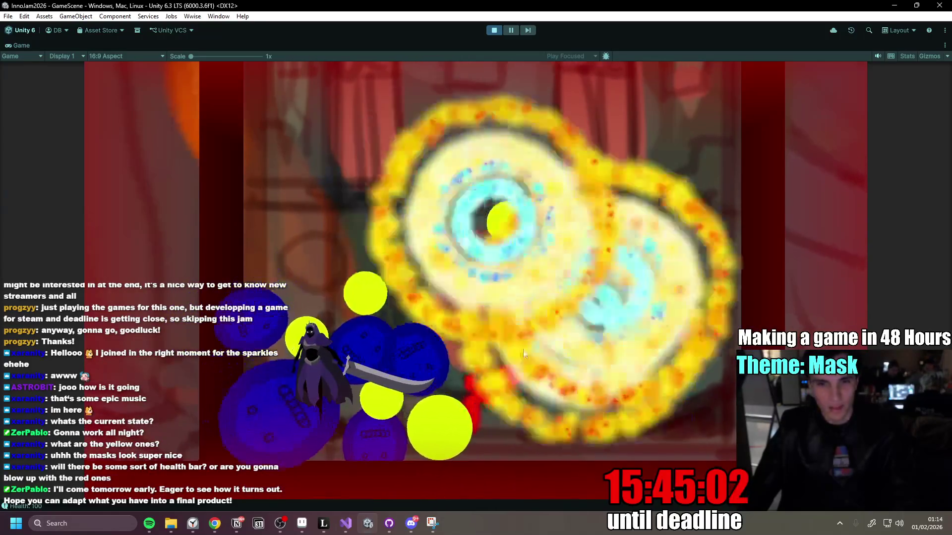
# Play another round, moving, jumping and slashing through the blue, yellow and red masks, then stop Play mode.
pyautogui.press('d')
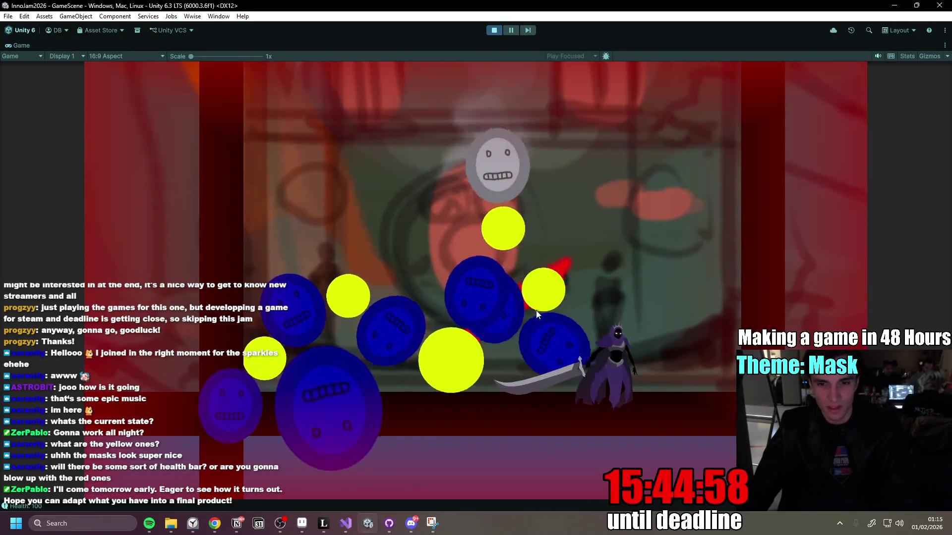
pyautogui.press('space')
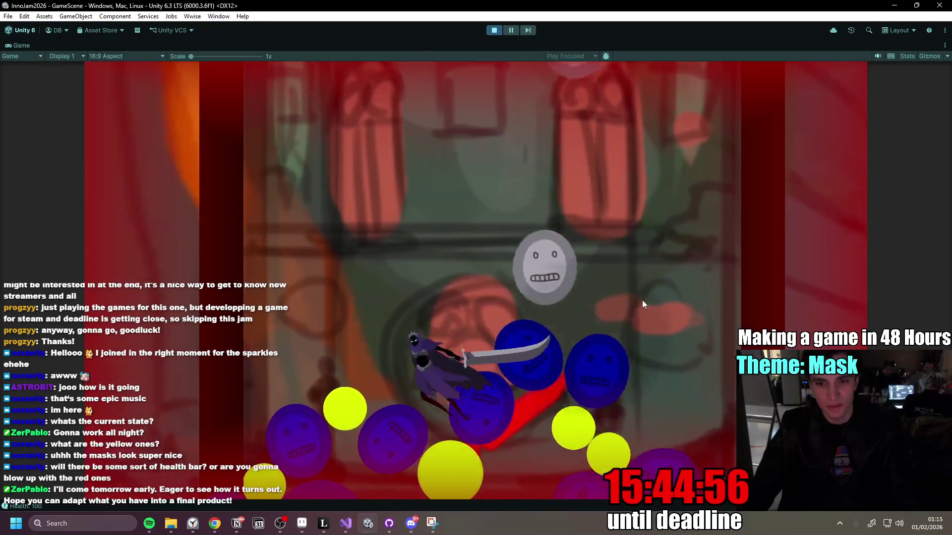
pyautogui.click(641, 299)
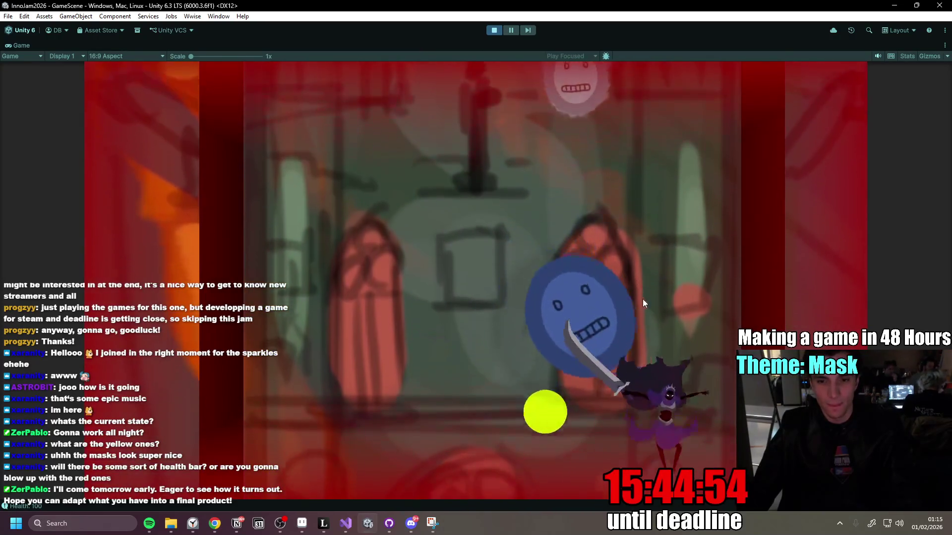
pyautogui.click(647, 299)
pyautogui.click(639, 301)
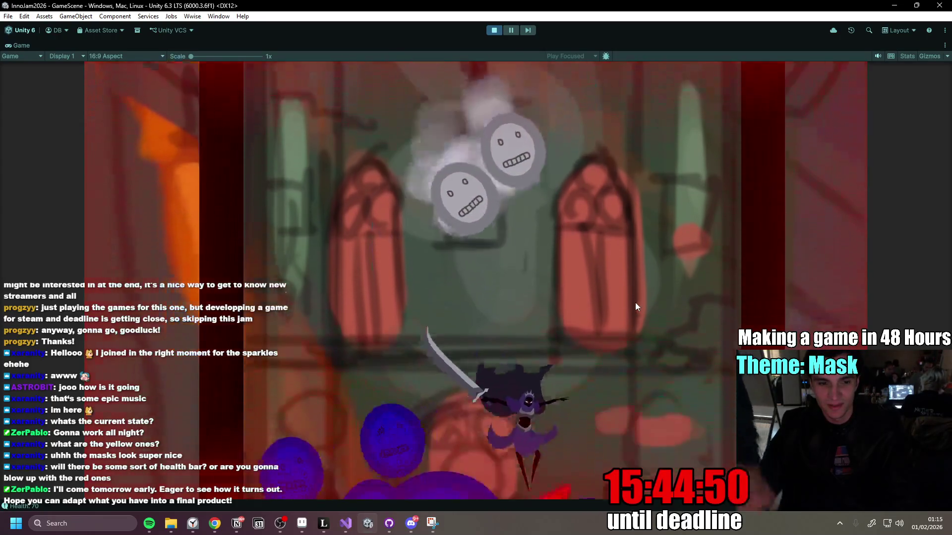
pyautogui.click(635, 302)
pyautogui.click(631, 300)
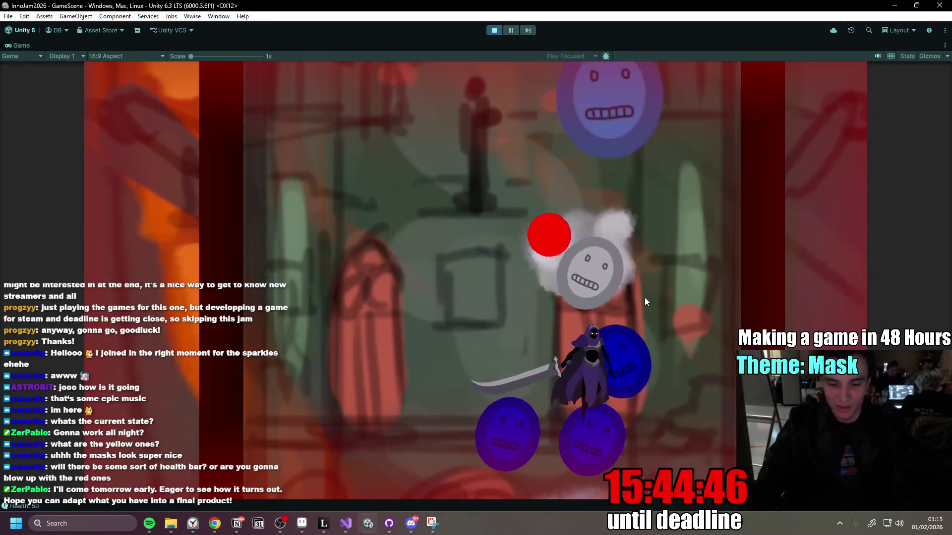
pyautogui.click(644, 301)
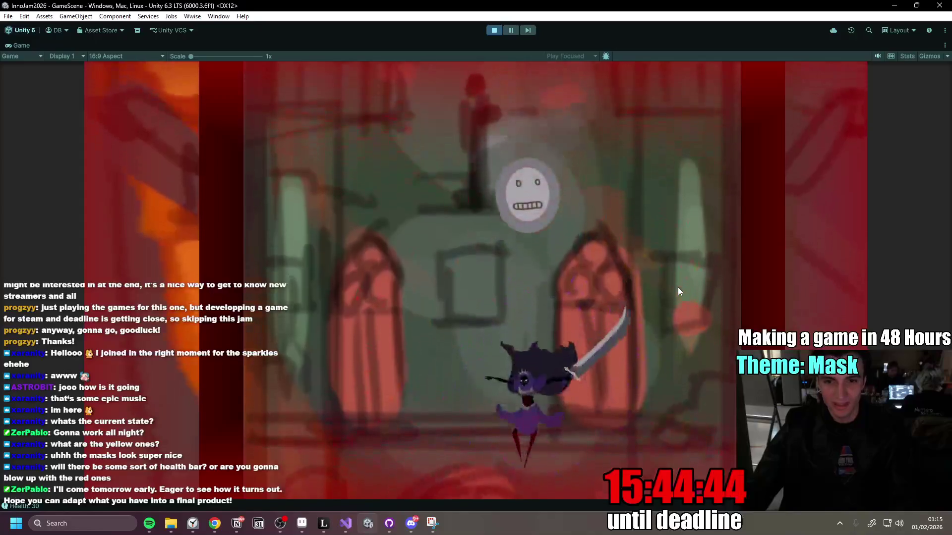
pyautogui.click(652, 367)
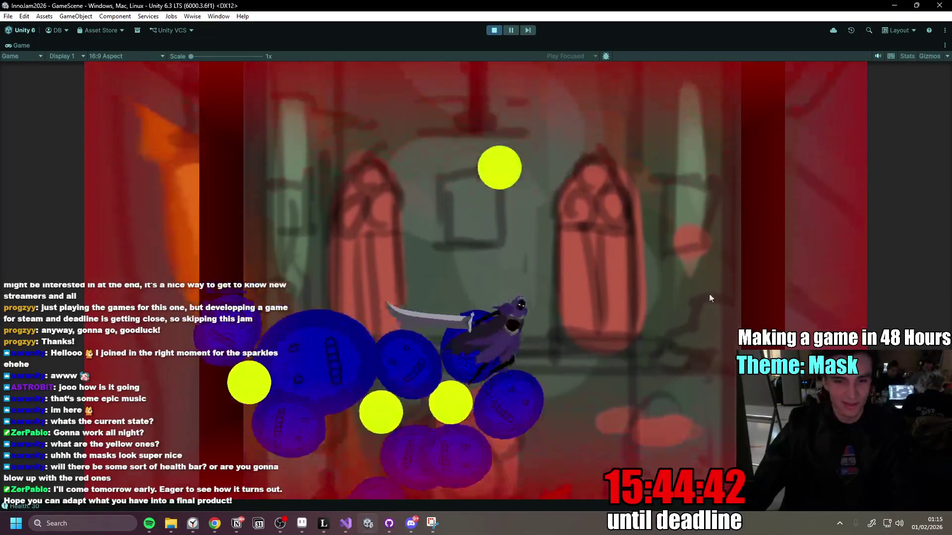
pyautogui.click(680, 291)
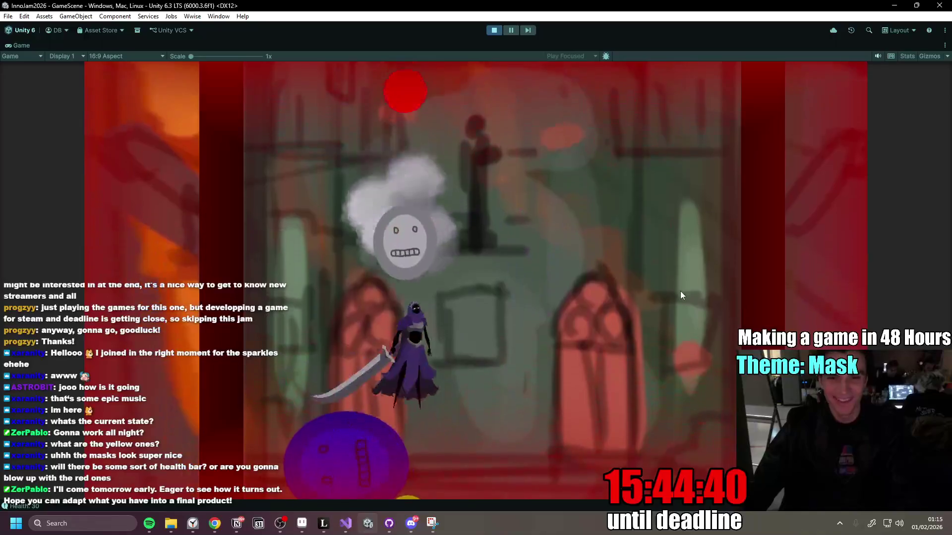
pyautogui.click(678, 301)
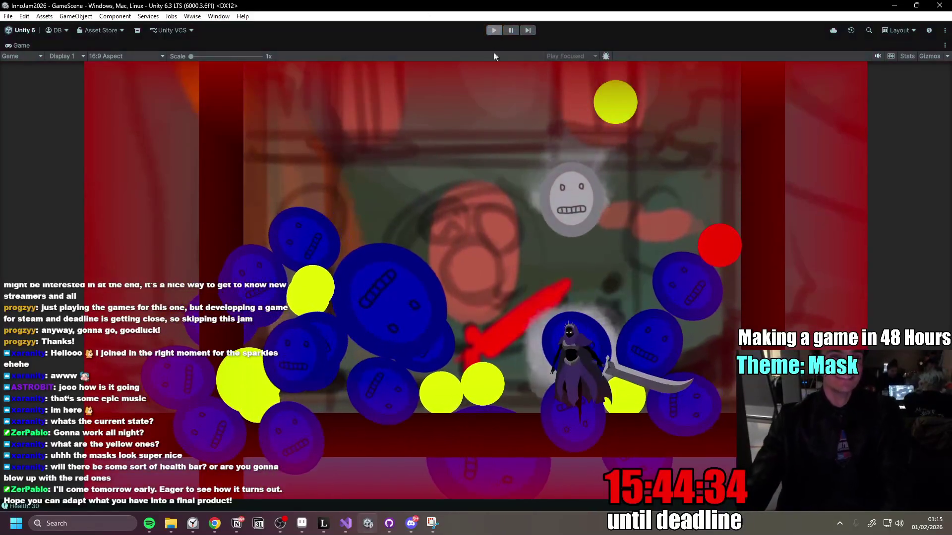
pyautogui.click(494, 30)
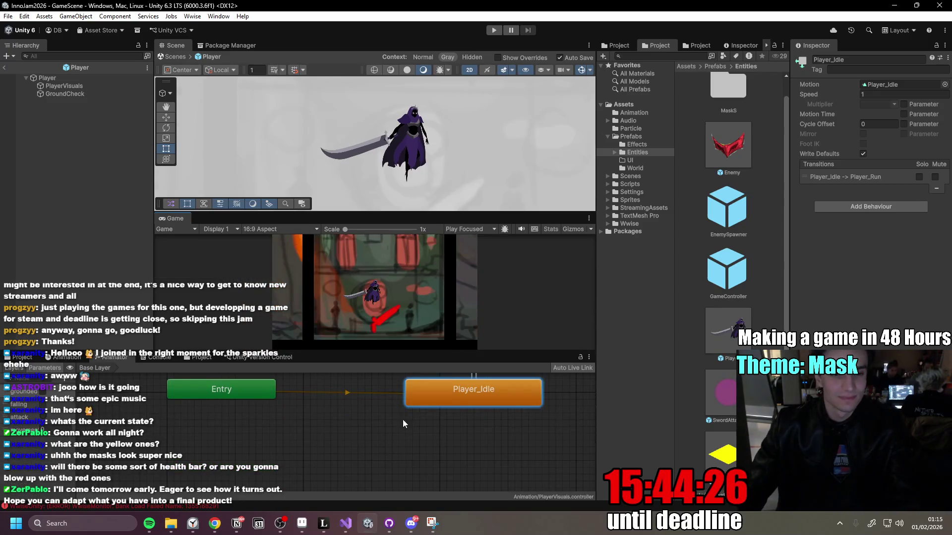
# Switch to Discord's GGJ 2026 #general channel with Alt+Tab.
pyautogui.hotkey('alt', 'Tab')
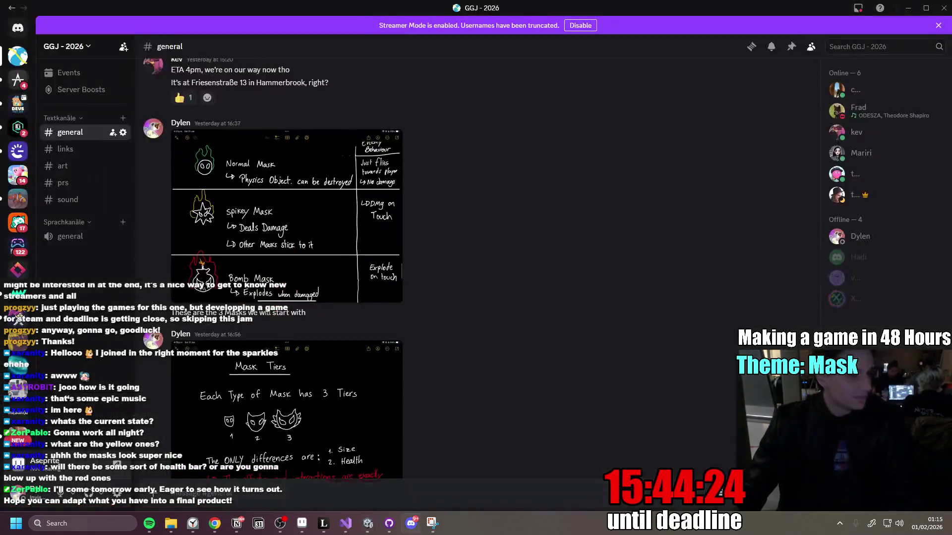
# Bring the Chrome window with the Innogames Miro board to the front from the taskbar.
pyautogui.moveTo(215, 524)
pyautogui.click(153, 466)
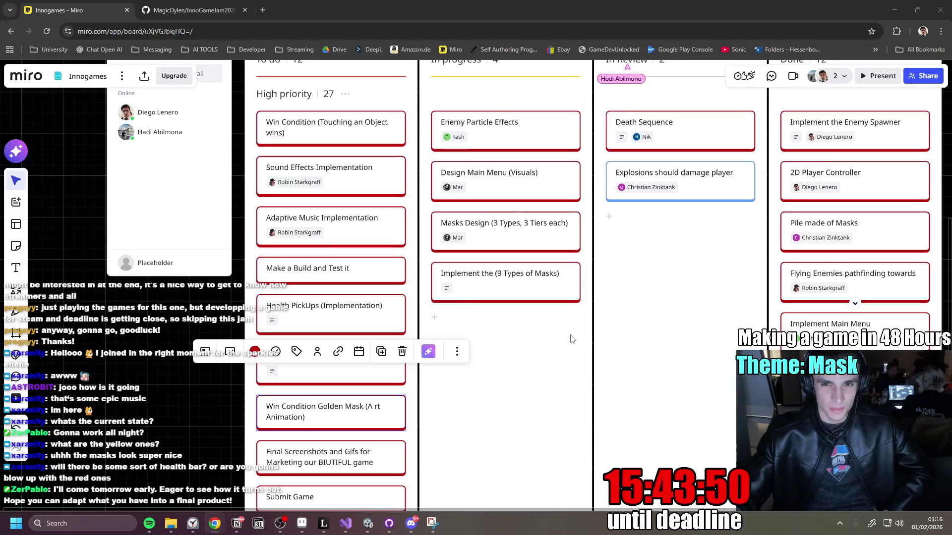
# Add 'Health Bar (Art)' and 'Health Bar (Implementation)' cards at the bottom of the To do column.
pyautogui.scroll(-3, 565, 333)
pyautogui.moveTo(563, 274); pyautogui.dragTo(554, 312)
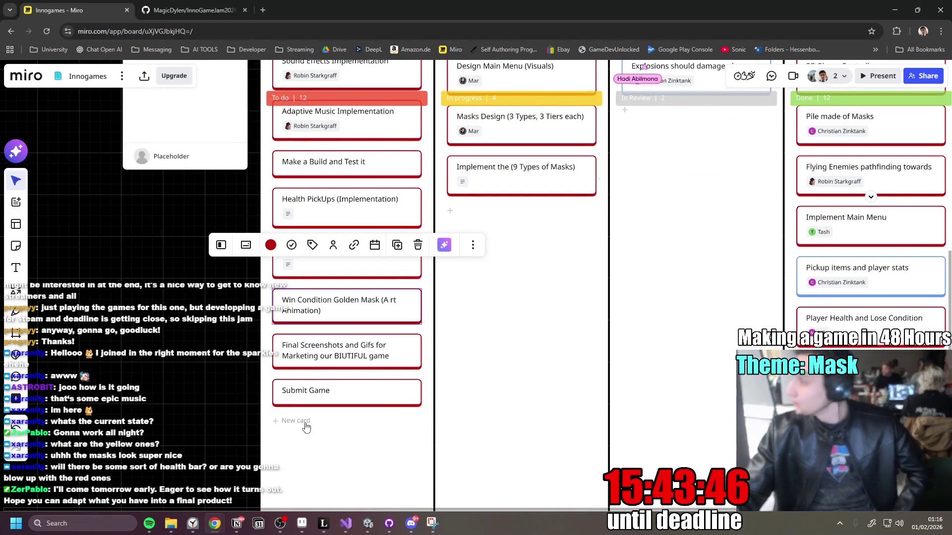
pyautogui.press('Escape')
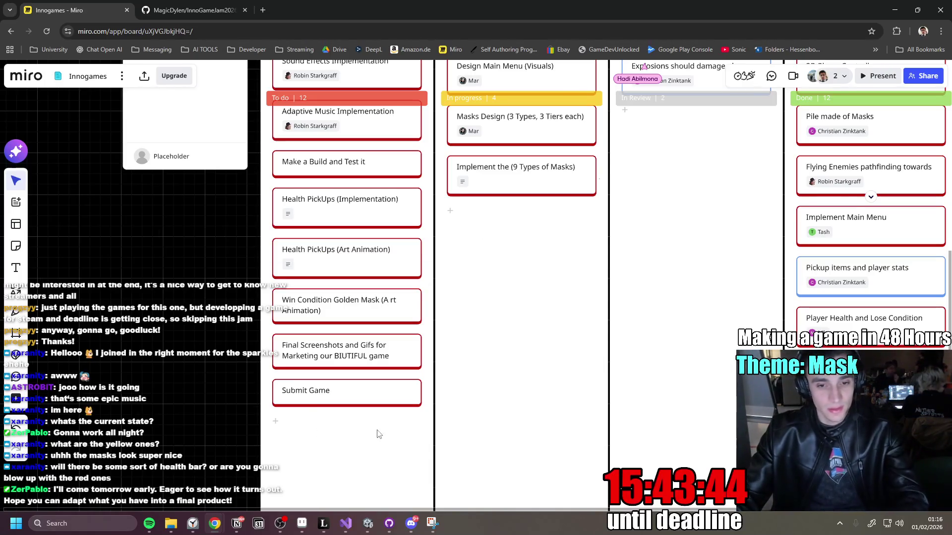
pyautogui.click(300, 421)
pyautogui.write('Hea')
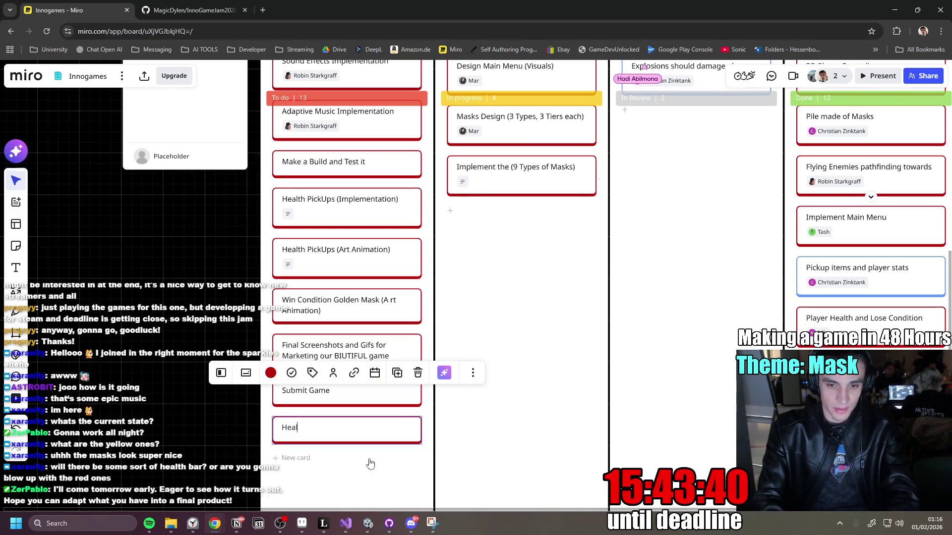
pyautogui.write('th Bar')
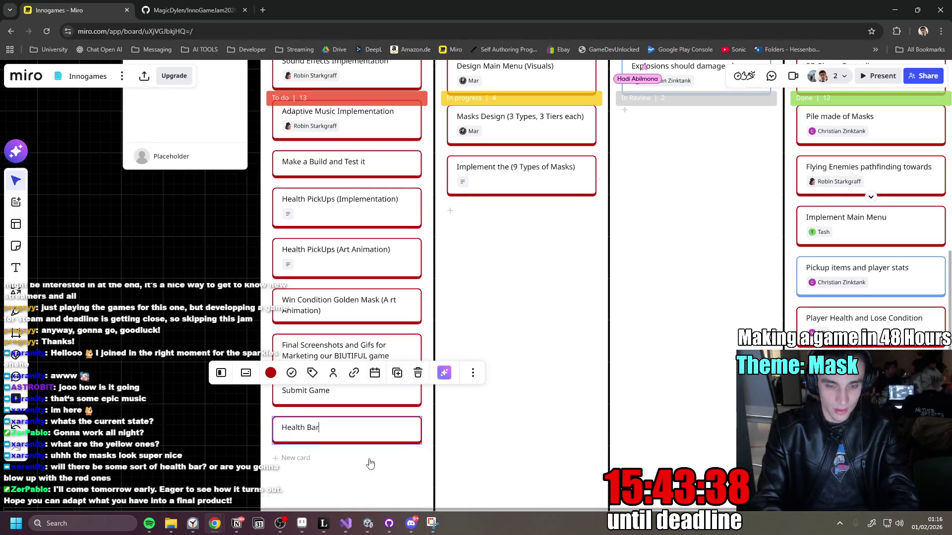
pyautogui.write(' (Artr')
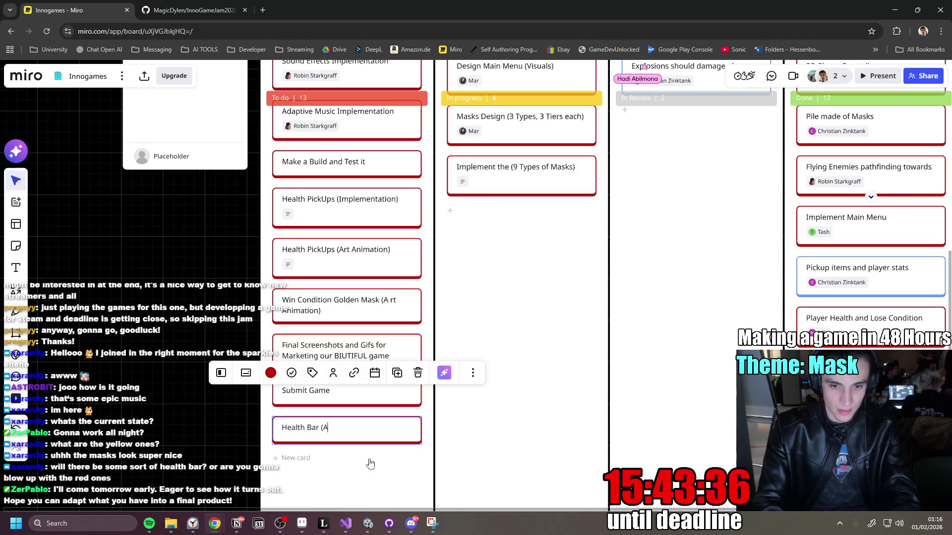
pyautogui.click(370, 464)
pyautogui.write('Health Bar (Impleme')
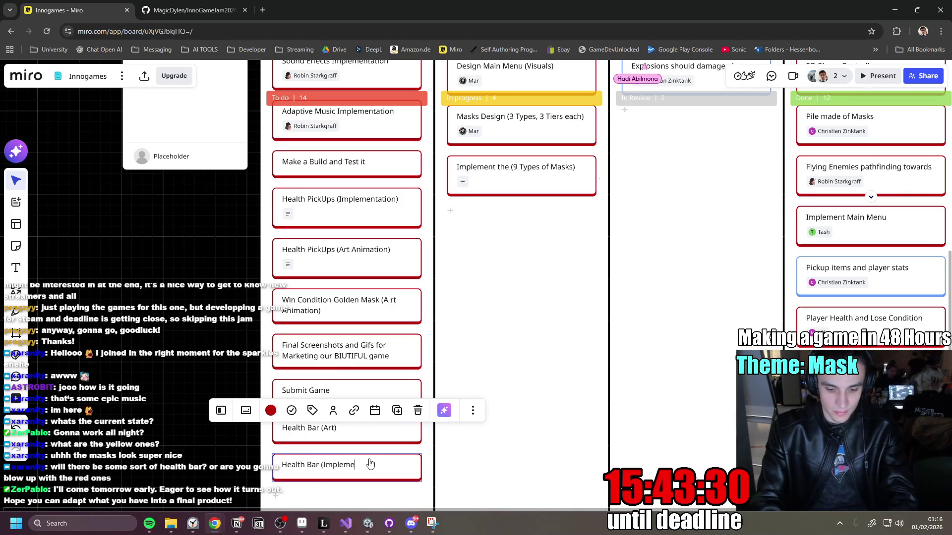
pyautogui.write('ntation')
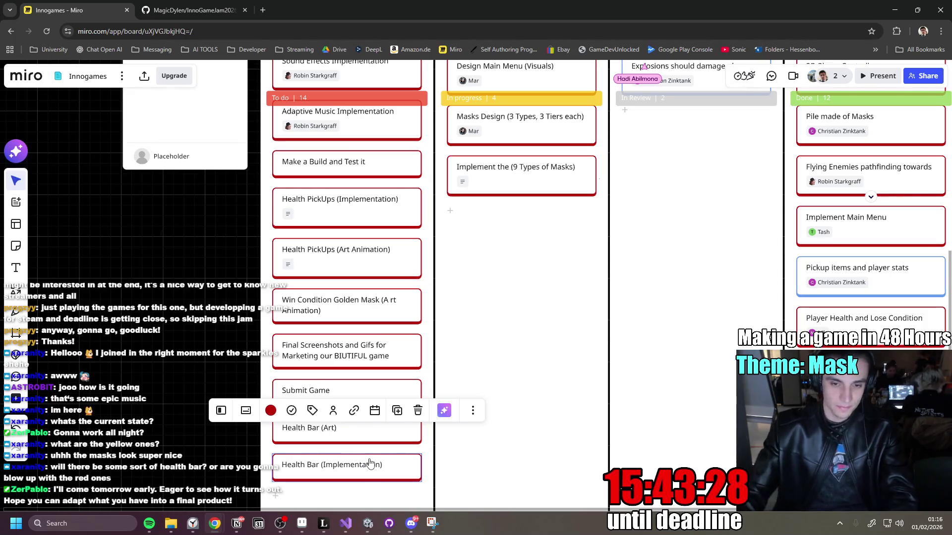
pyautogui.click(566, 382)
# Pan across the Development Board to review it, then switch to Discord.
pyautogui.scroll(-5, 524, 417)
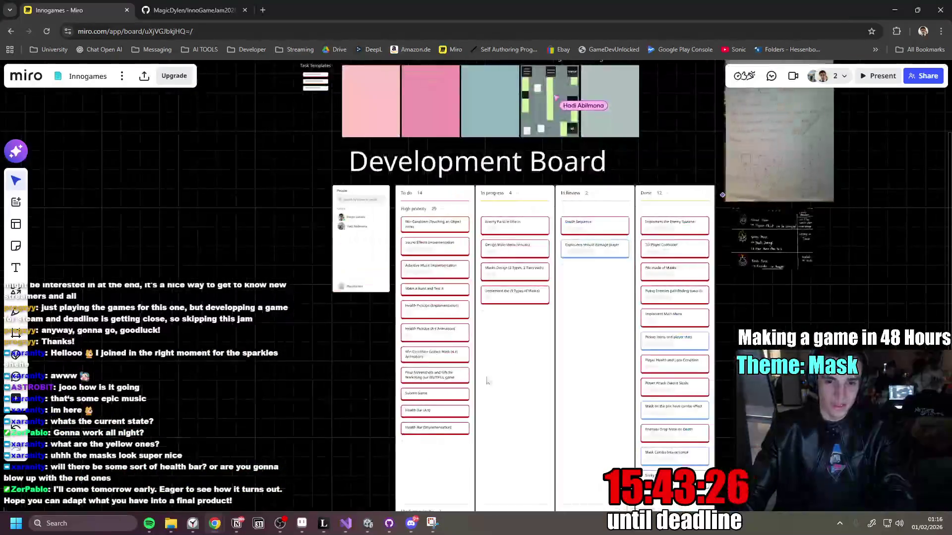
pyautogui.moveTo(488, 381)
pyautogui.mouseDown()
pyautogui.moveTo(378, 389)
pyautogui.moveTo(410, 333)
pyautogui.mouseUp()
pyautogui.scroll(-2, 378, 389)
pyautogui.scroll(4, 367, 379)
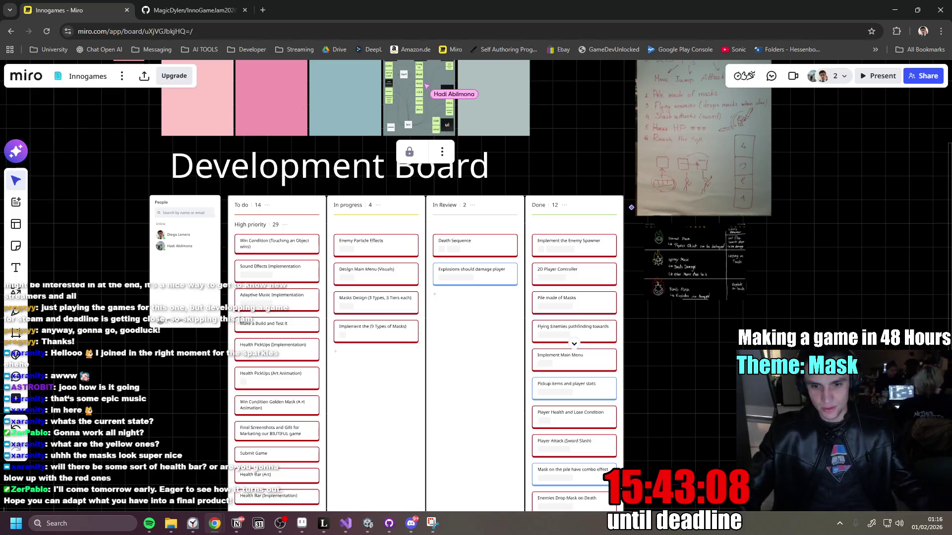
pyautogui.click(412, 522)
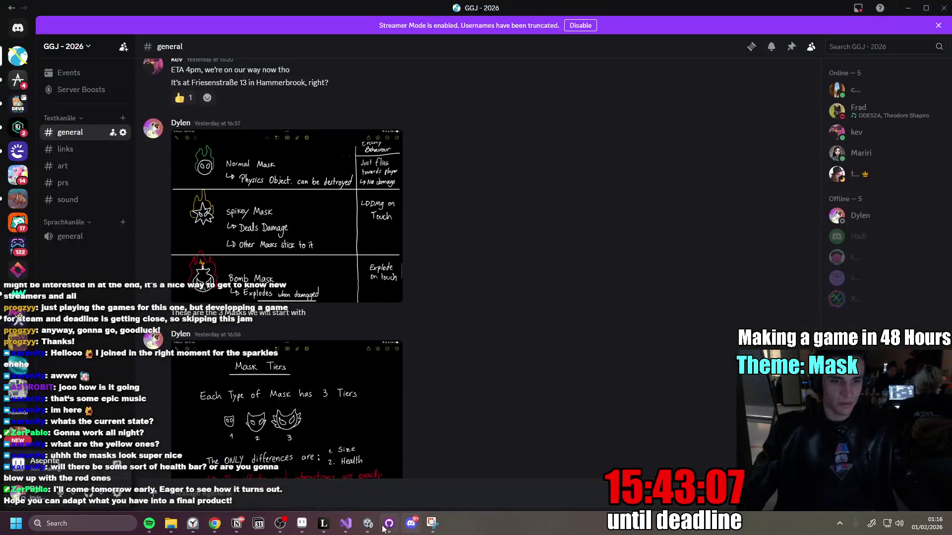
# Open the other server's #chat channel and inspect the shared desk photo zoomed in and out.
pyautogui.click(15, 338)
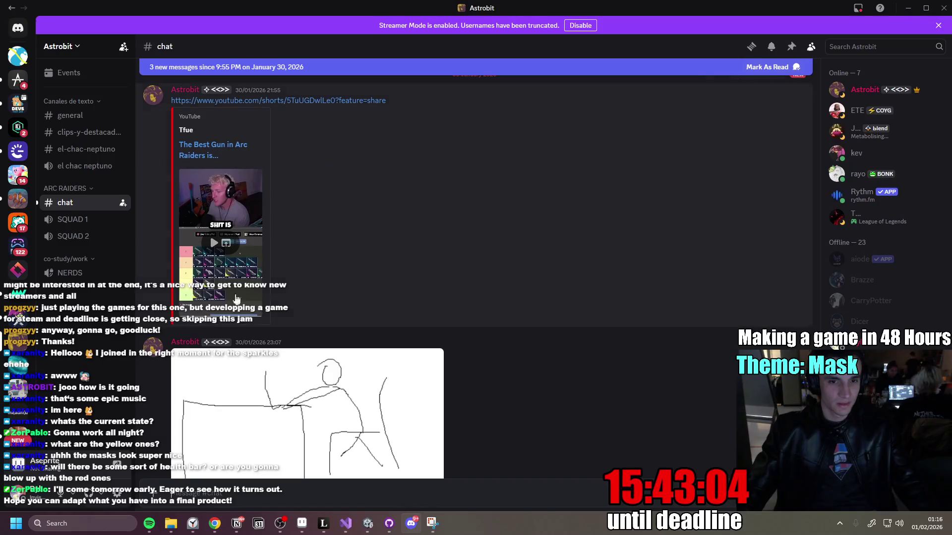
pyautogui.scroll(-5, 297, 287)
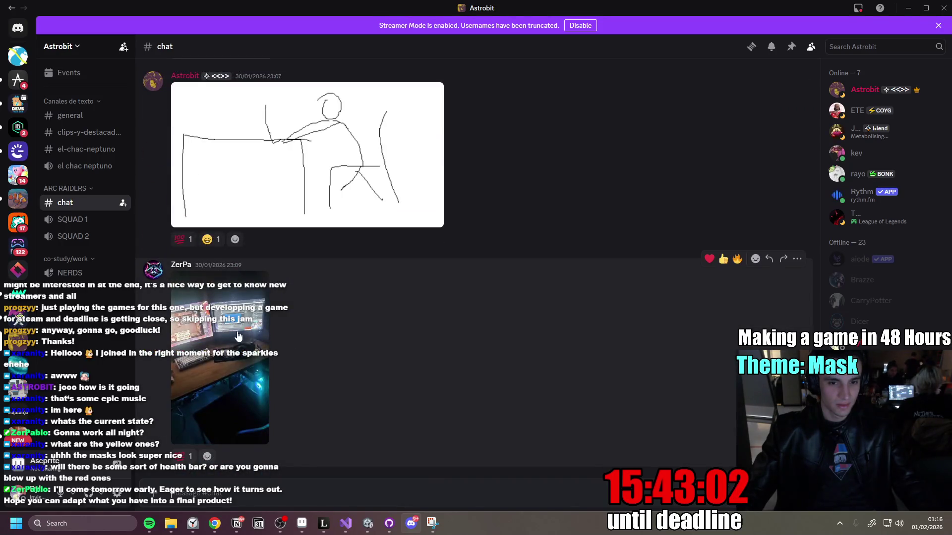
pyautogui.click(237, 335)
pyautogui.click(457, 212)
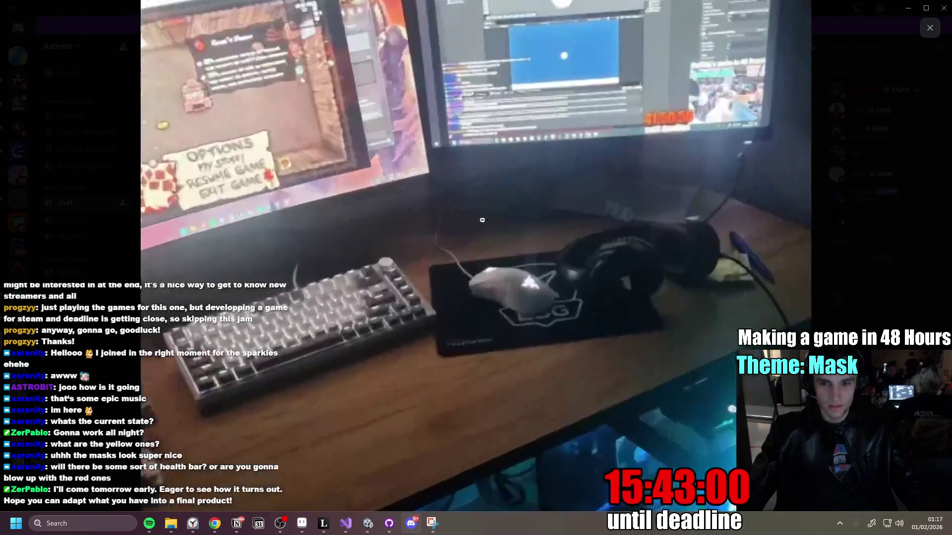
pyautogui.click(520, 351)
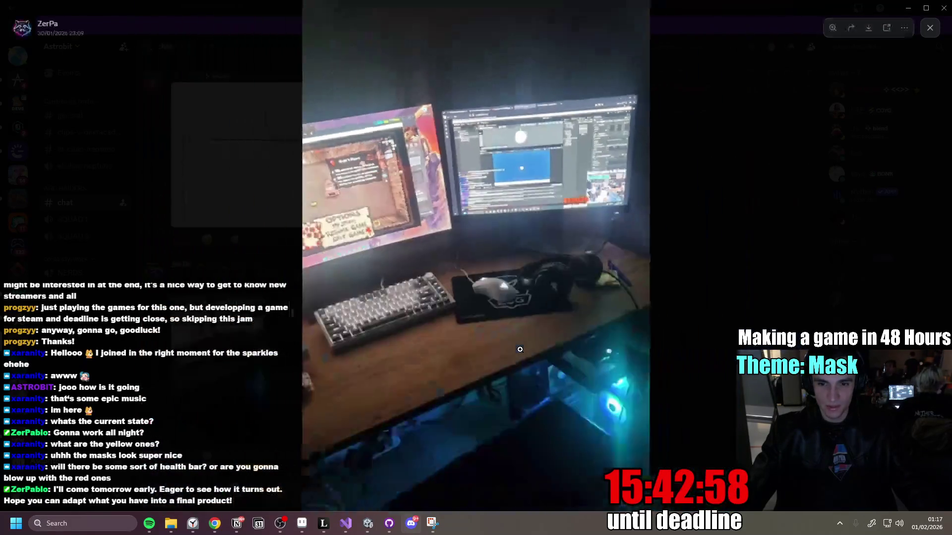
pyautogui.click(550, 322)
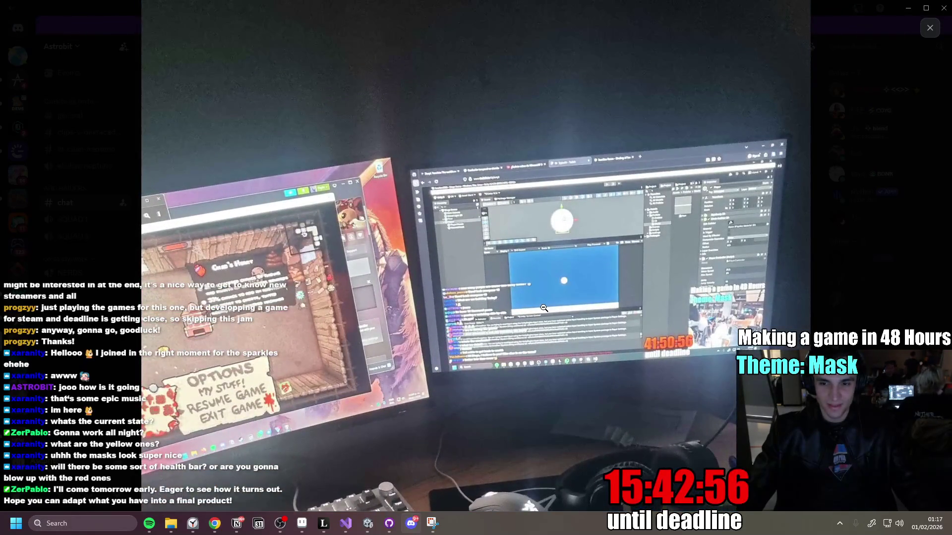
pyautogui.click(546, 302)
pyautogui.click(722, 281)
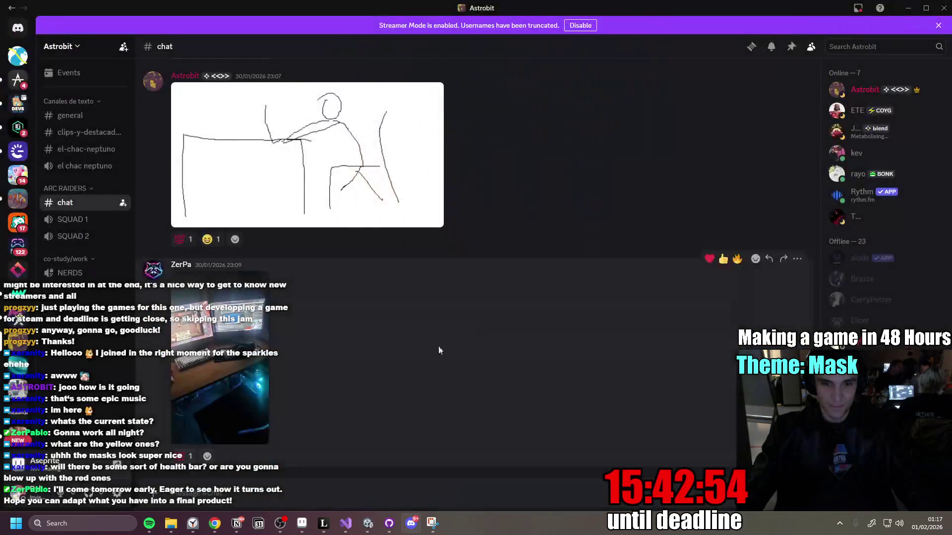
# View the stick-figure drawing, then open the shared 'The Best Gun in Arc Raiders' YouTube short.
pyautogui.scroll(3, 418, 342)
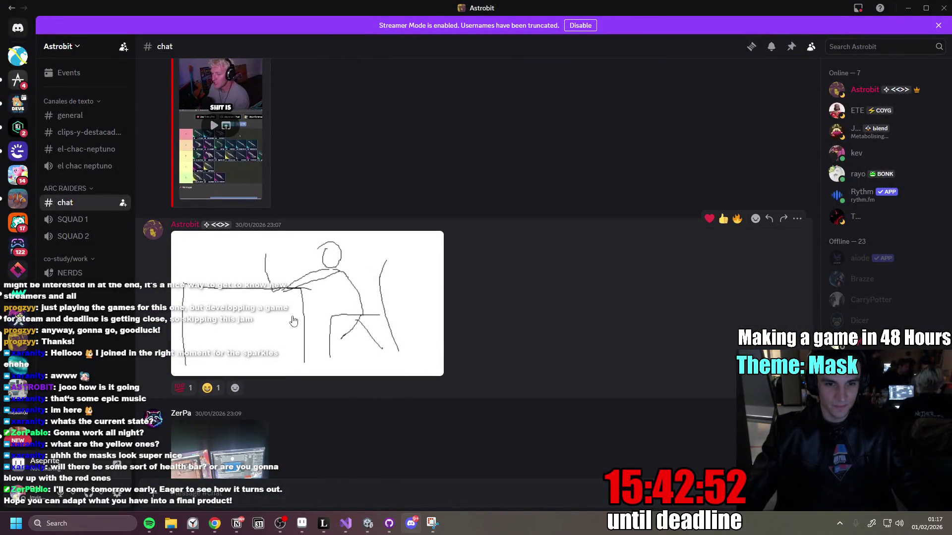
pyautogui.click(299, 300)
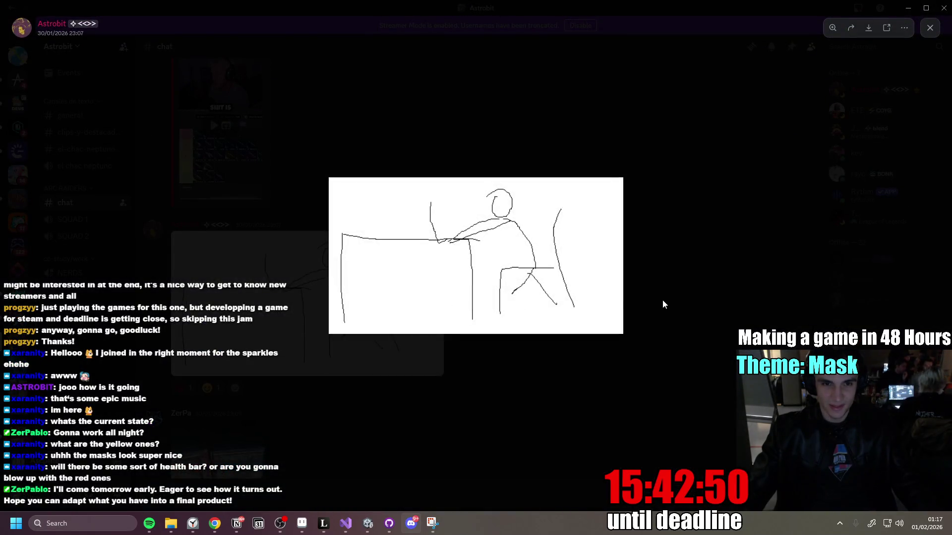
pyautogui.click(679, 284)
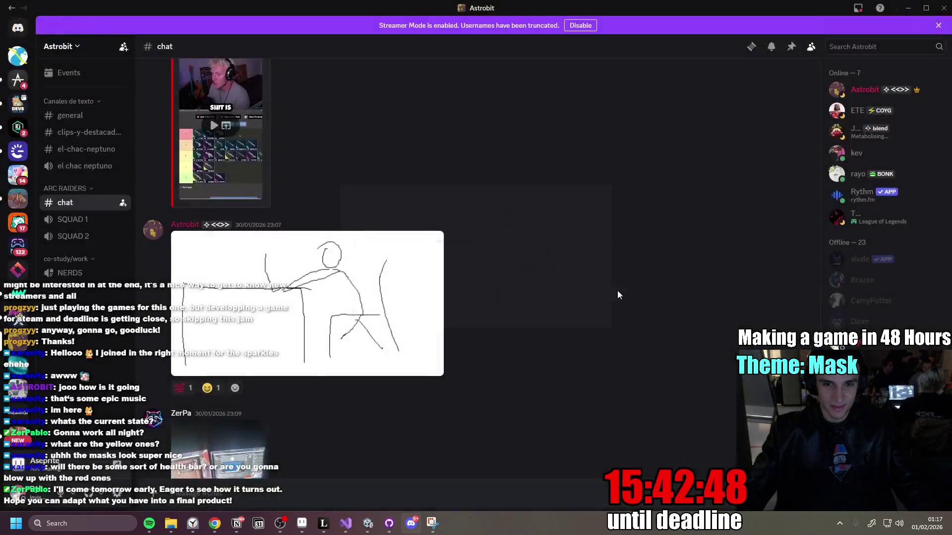
pyautogui.scroll(4, 443, 257)
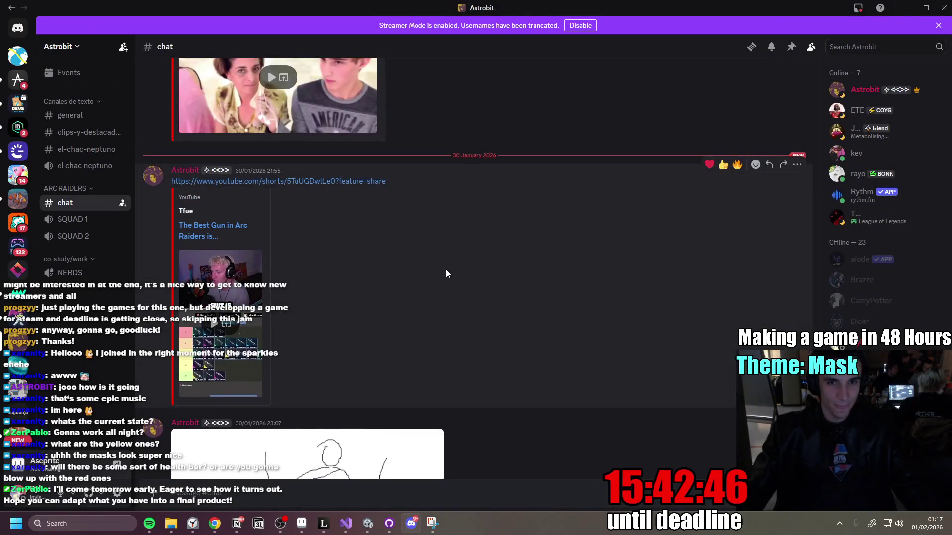
pyautogui.scroll(4, 445, 269)
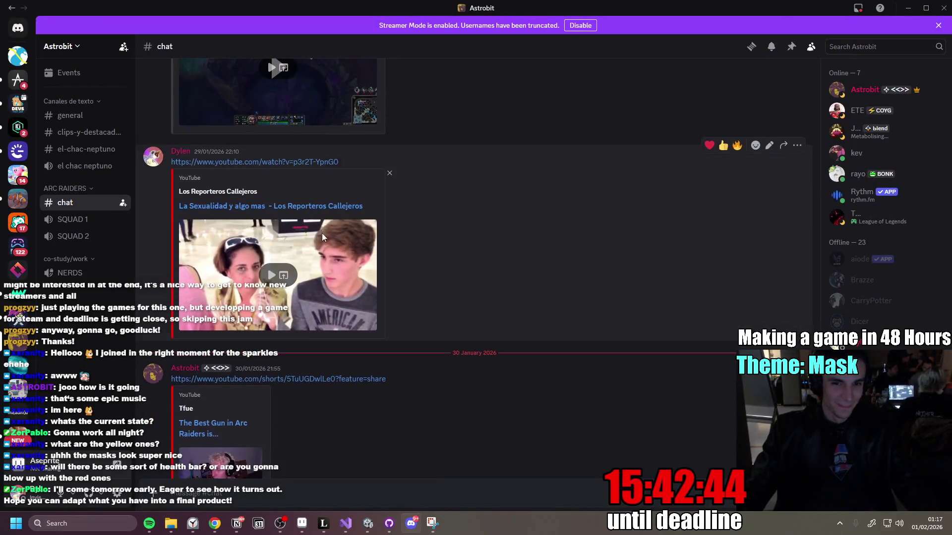
pyautogui.scroll(2, 321, 232)
pyautogui.scroll(-4, 350, 278)
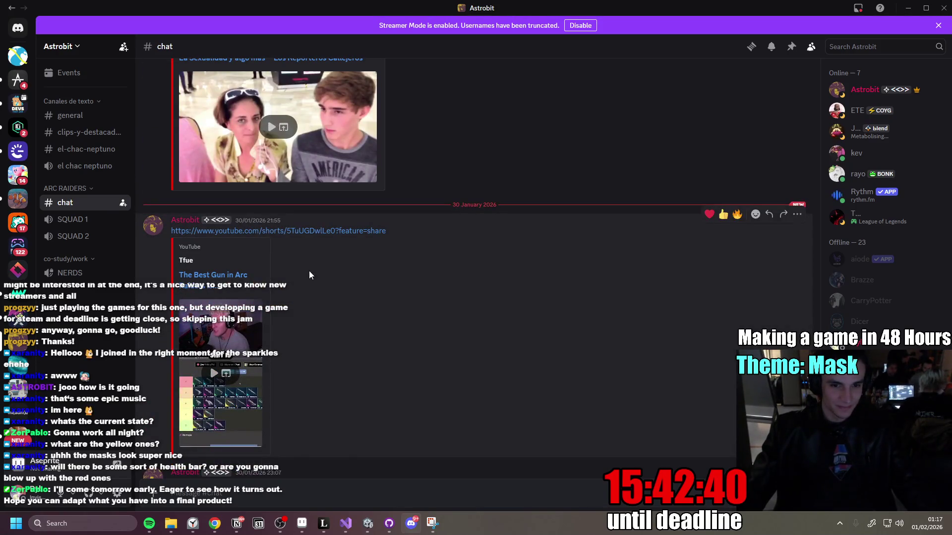
pyautogui.click(313, 231)
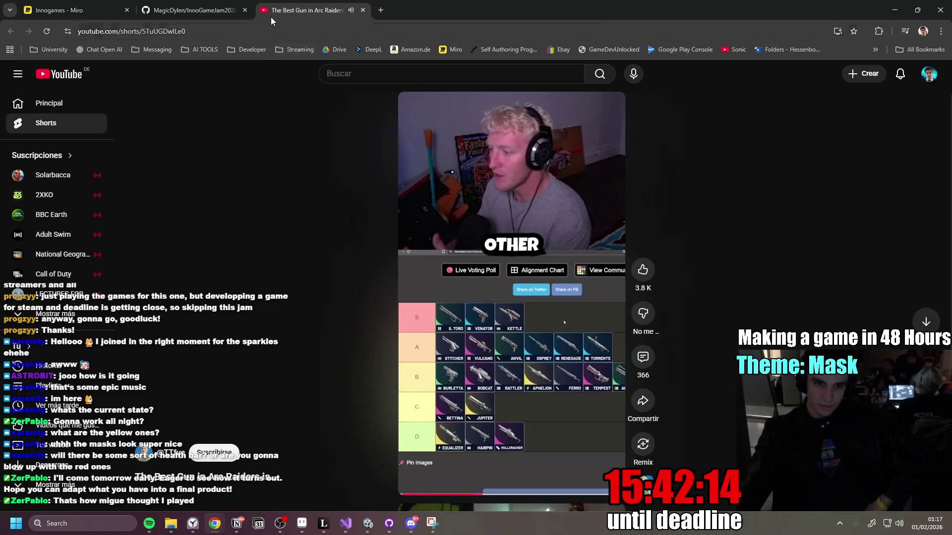
# Close the YouTube short tab, minimize Chrome, and return to the Unity editor.
pyautogui.click(364, 10)
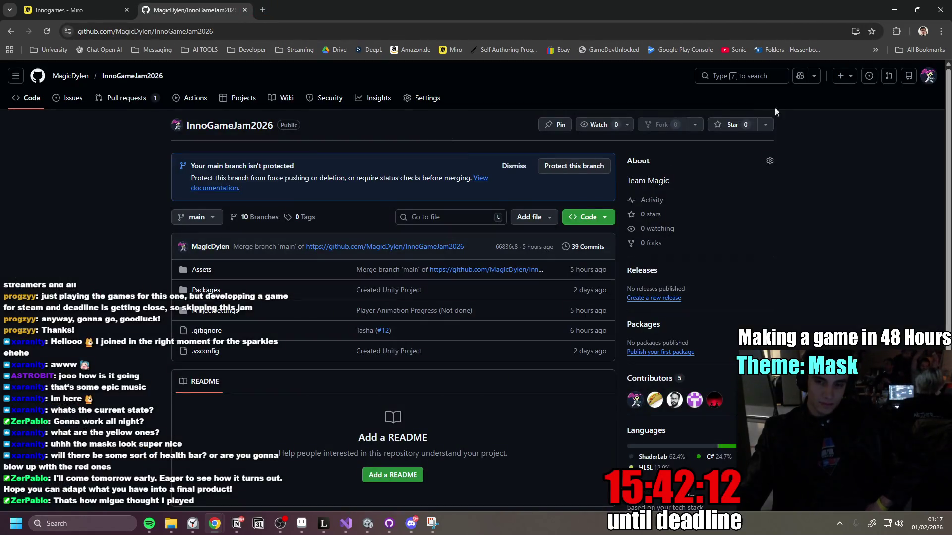
pyautogui.click(895, 10)
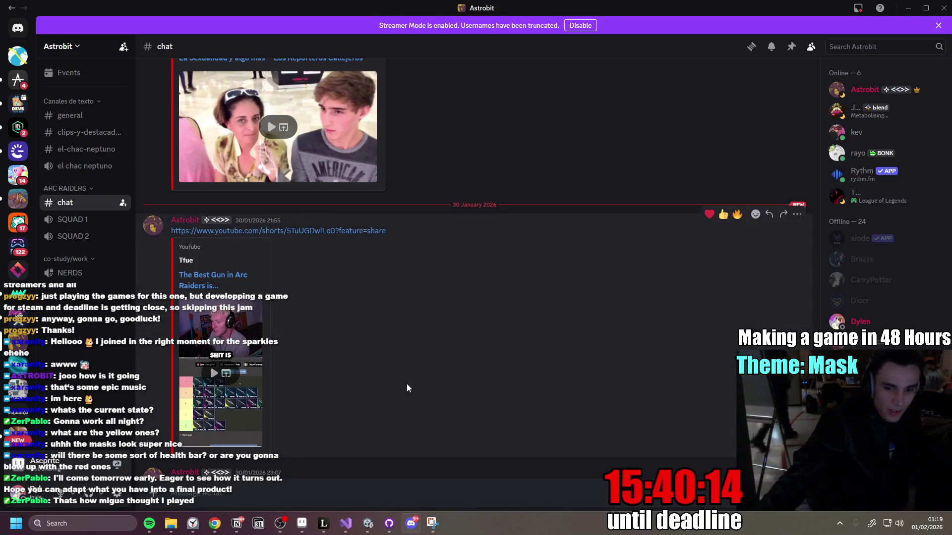
pyautogui.click(367, 523)
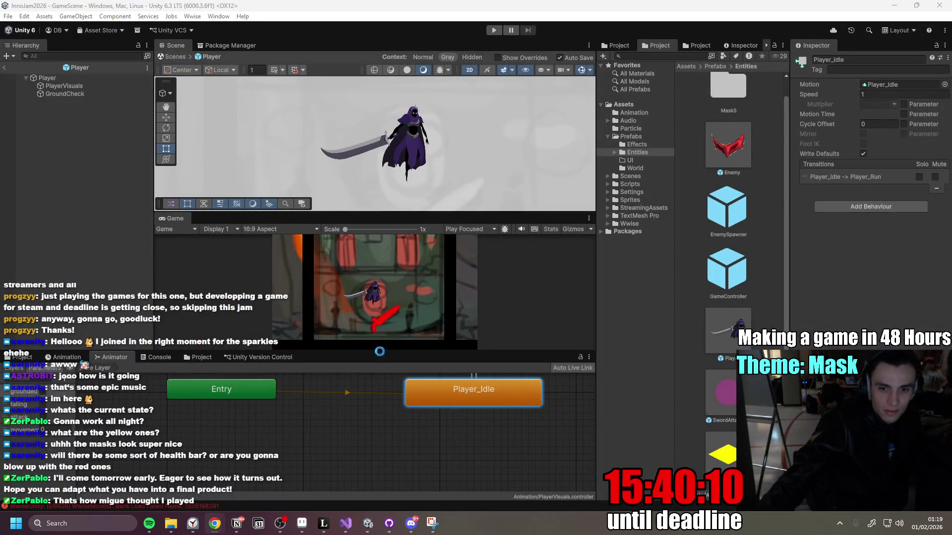
# Shrink the Animator and Scene panels so the Game view takes up more of the editor.
pyautogui.moveTo(383, 351); pyautogui.dragTo(384, 422)
pyautogui.moveTo(384, 255); pyautogui.dragTo(386, 195)
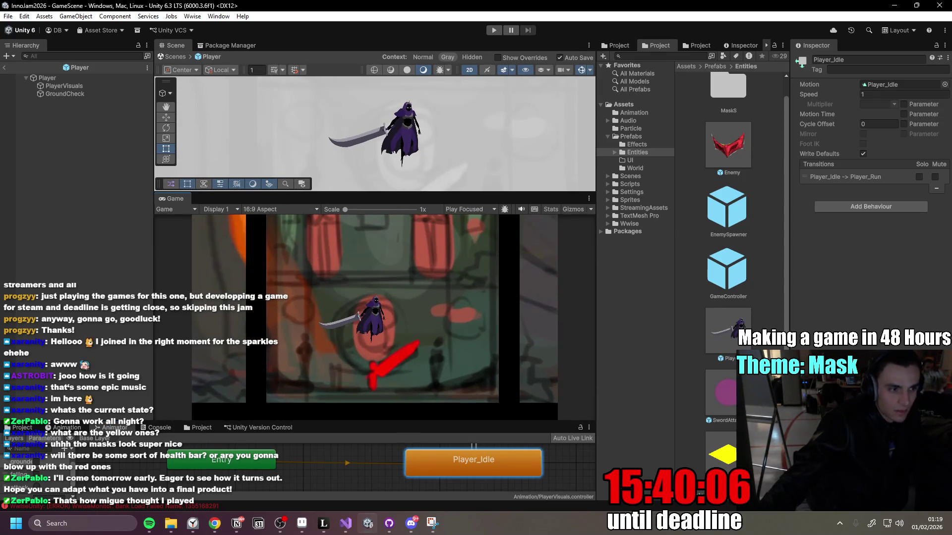
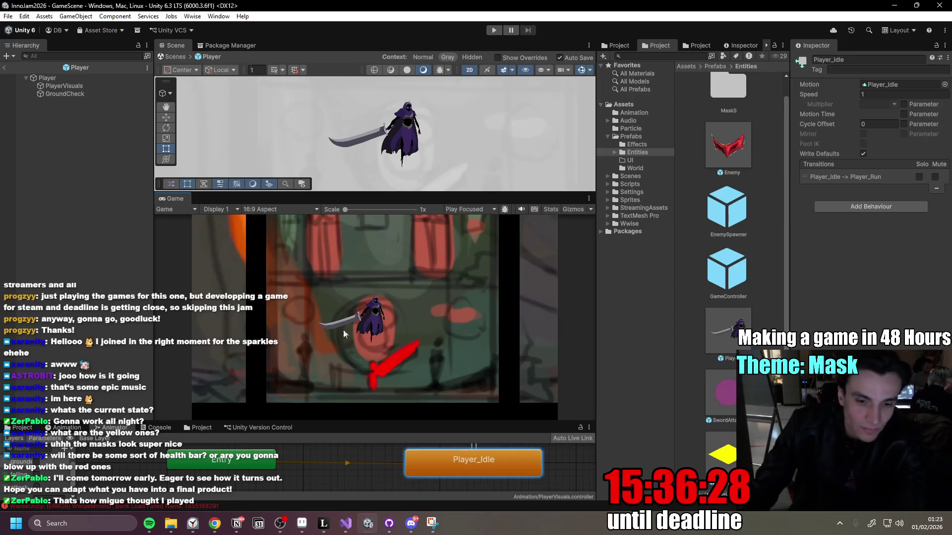
# Bring the Notion to-do page forward, scroll up the list, and launch Notepad from Start.
pyautogui.click(237, 523)
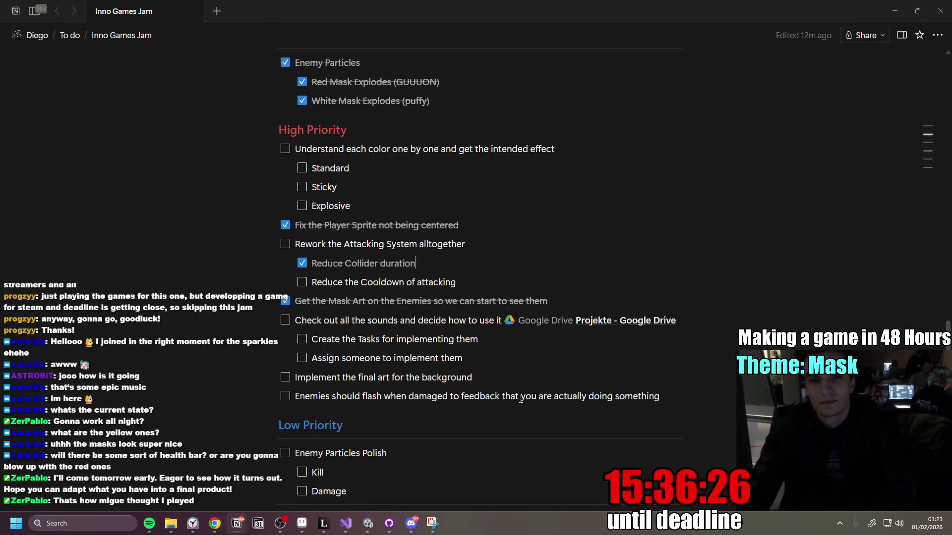
pyautogui.scroll(15, 488, 462)
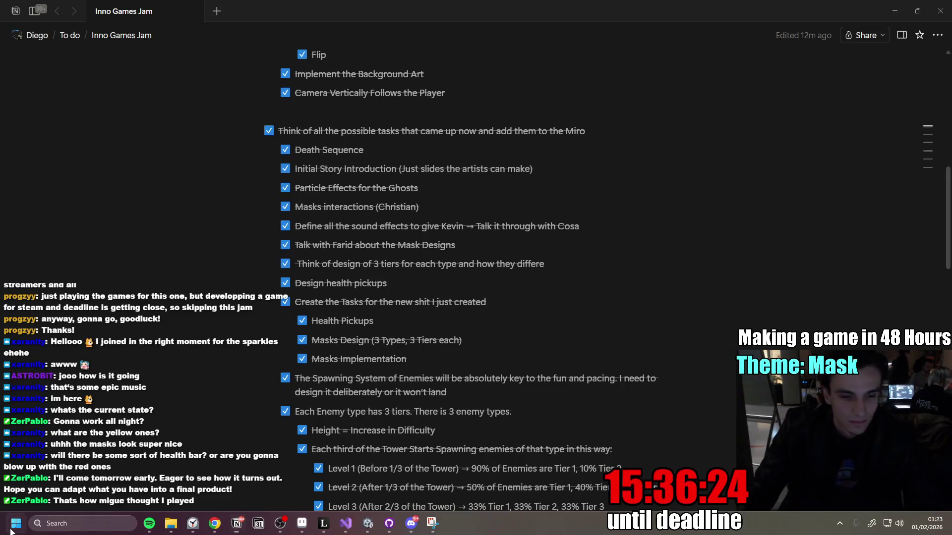
pyautogui.click(15, 524)
pyautogui.write('notepad')
pyautogui.press('Return')
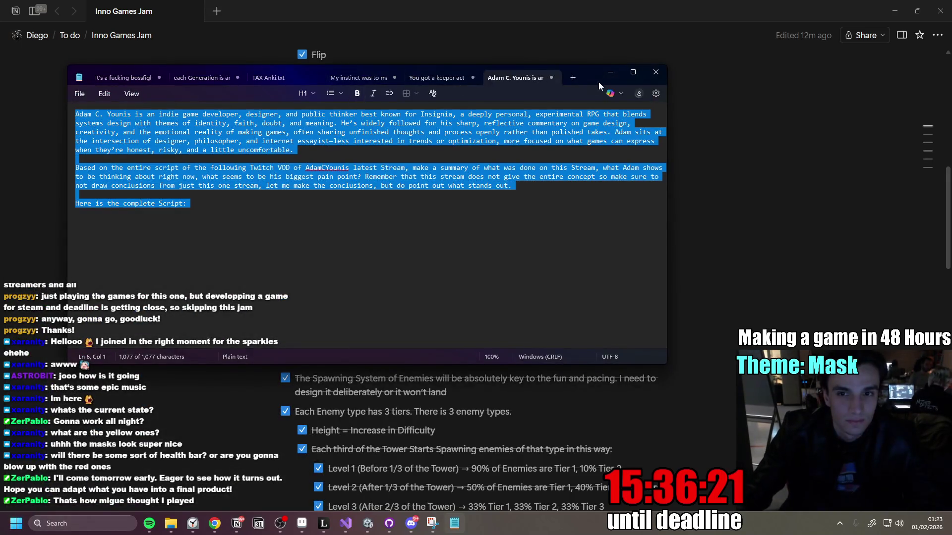
# Move the Notepad window off the task list, minimize it, then bring up a fresh empty note.
pyautogui.moveTo(599, 82); pyautogui.dragTo(174, 164)
pyautogui.click(238, 188)
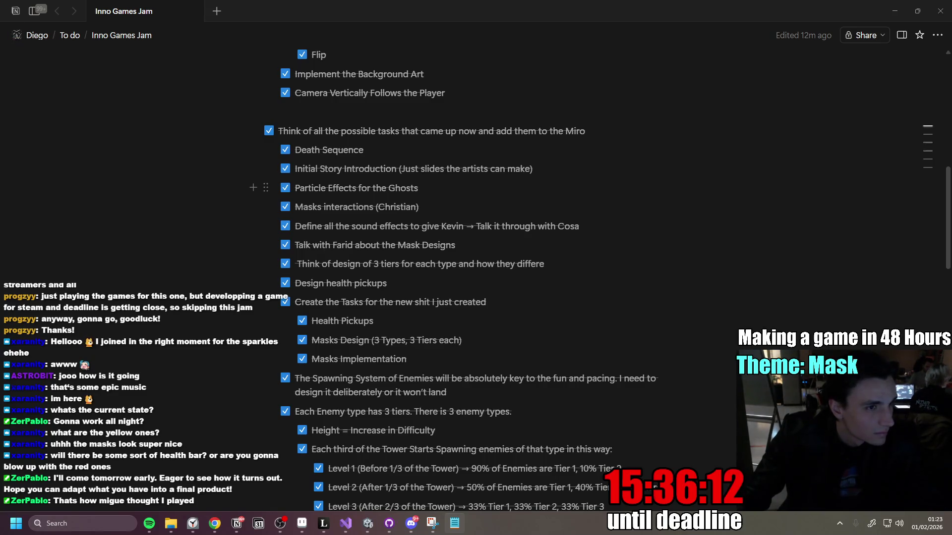
pyautogui.moveTo(266, 188)
pyautogui.mouseDown()
pyautogui.moveTo(198, 245)
pyautogui.moveTo(123, 234)
pyautogui.moveTo(69, 173)
pyautogui.mouseUp()
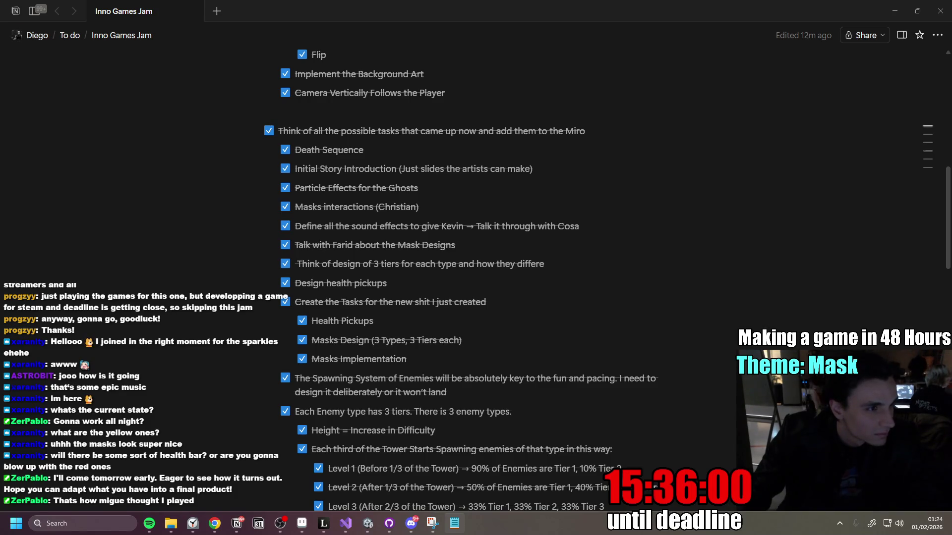
pyautogui.press('super+n')
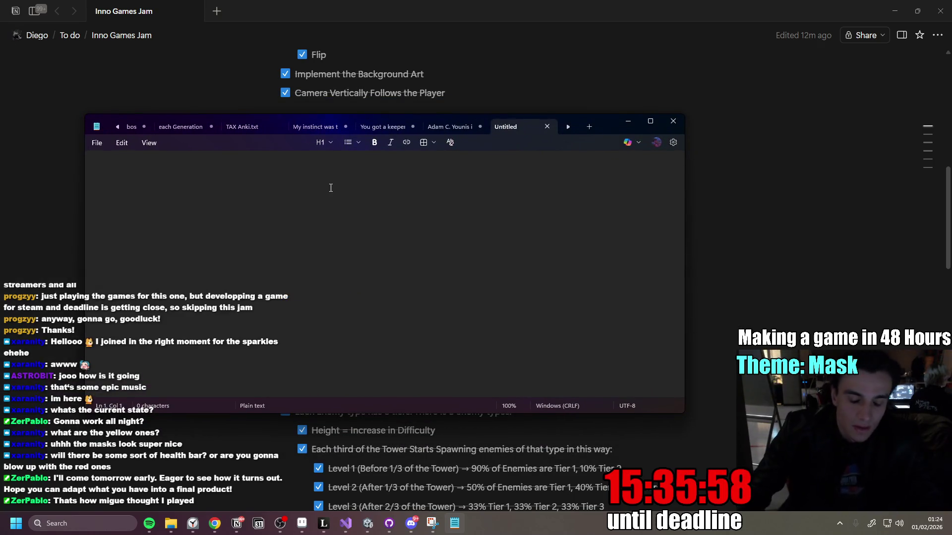
# Write 'Why is the gameplay not epic?' in the new note, then return to Unity.
pyautogui.write('Why i')
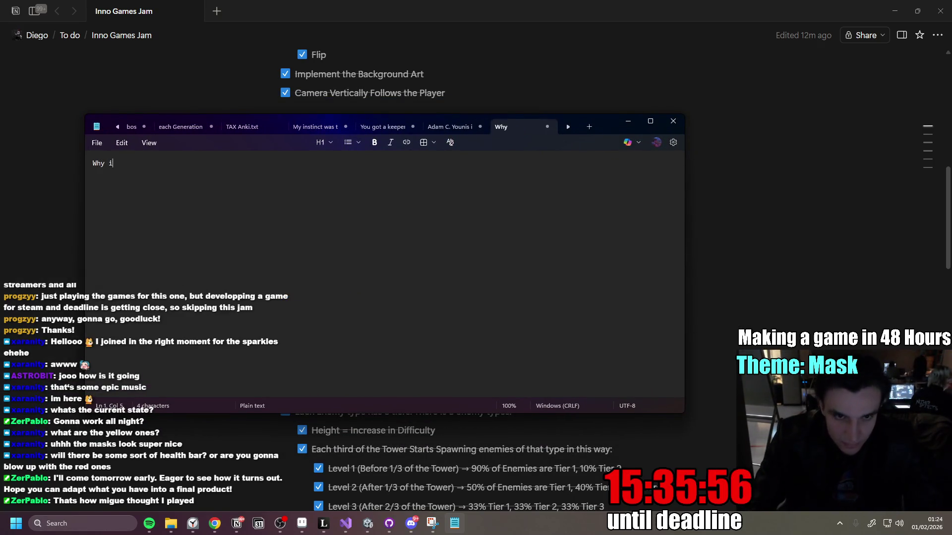
pyautogui.write('s the gam')
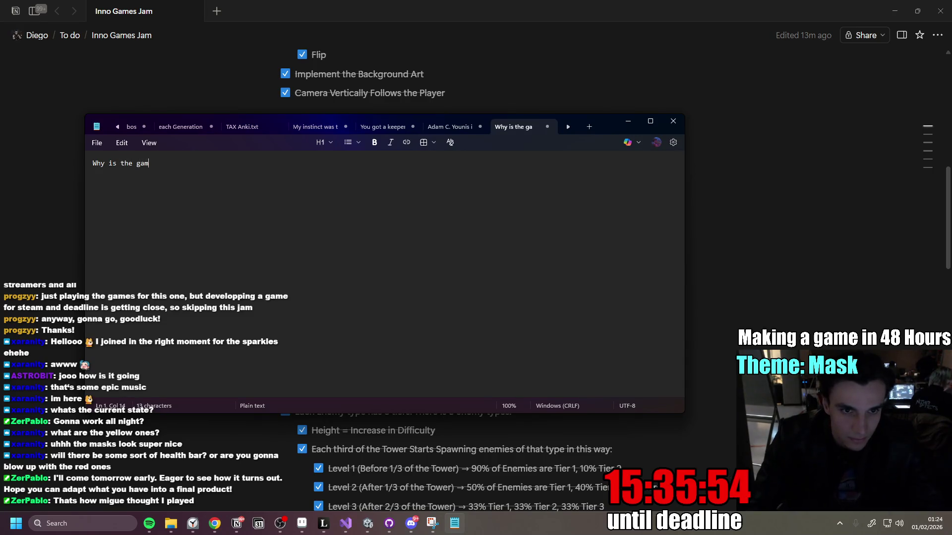
pyautogui.write('eplay not epic')
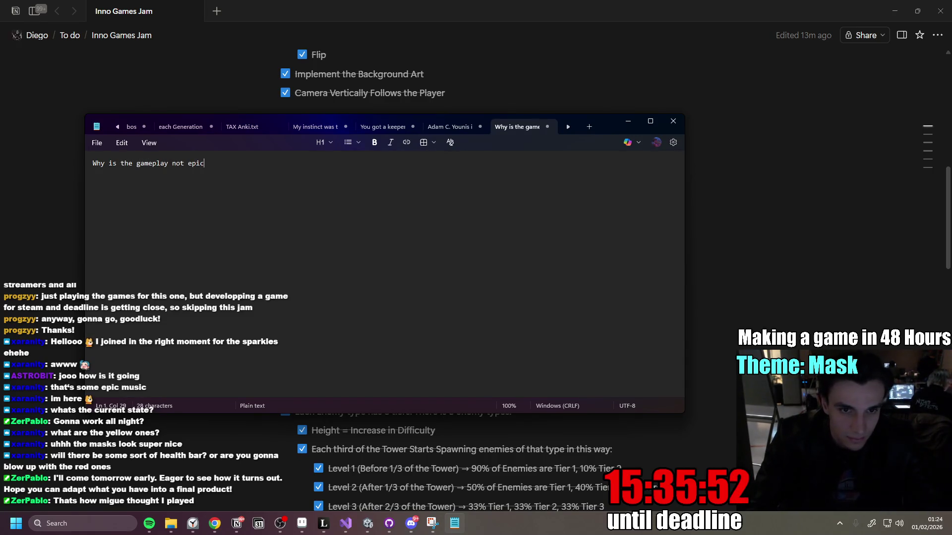
pyautogui.write('?')
pyautogui.press('Return')
pyautogui.press('Return')
pyautogui.press('Return')
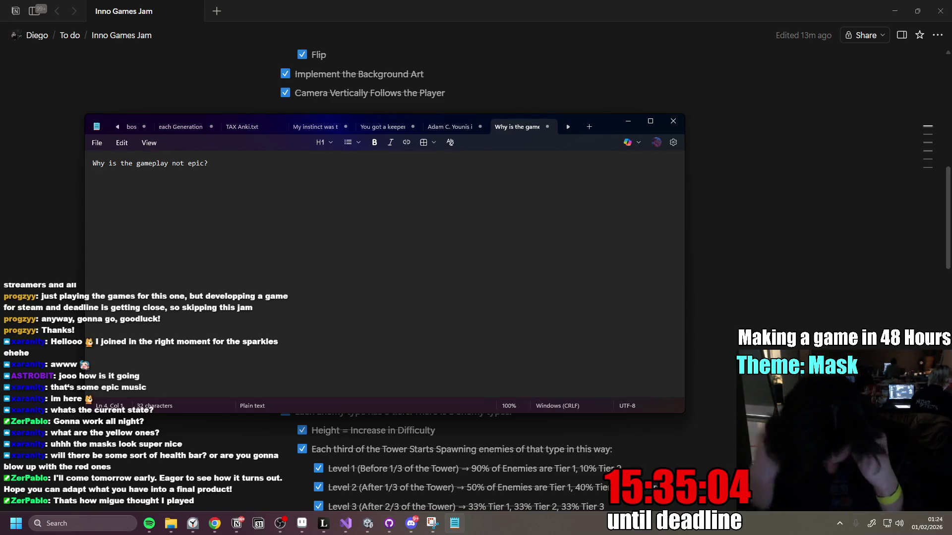
pyautogui.scroll(-10, 495, 446)
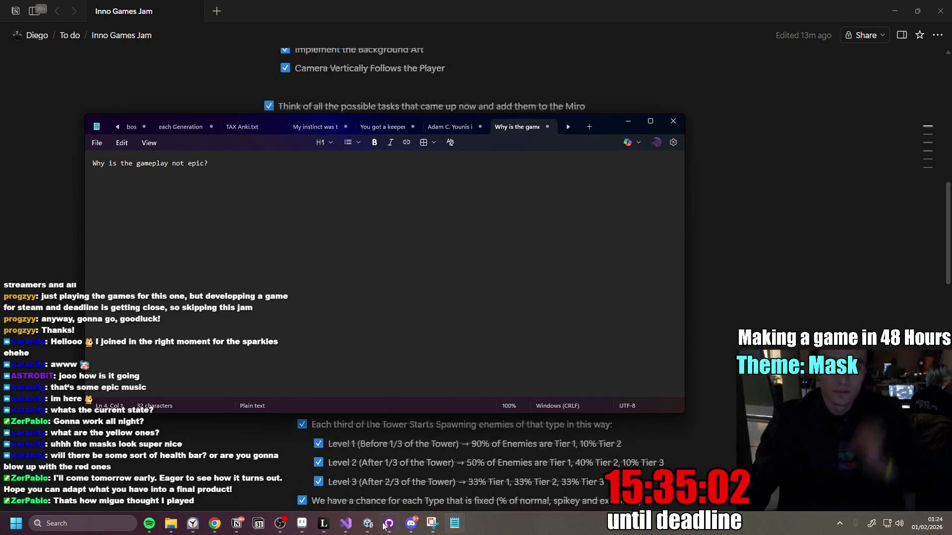
pyautogui.click(368, 523)
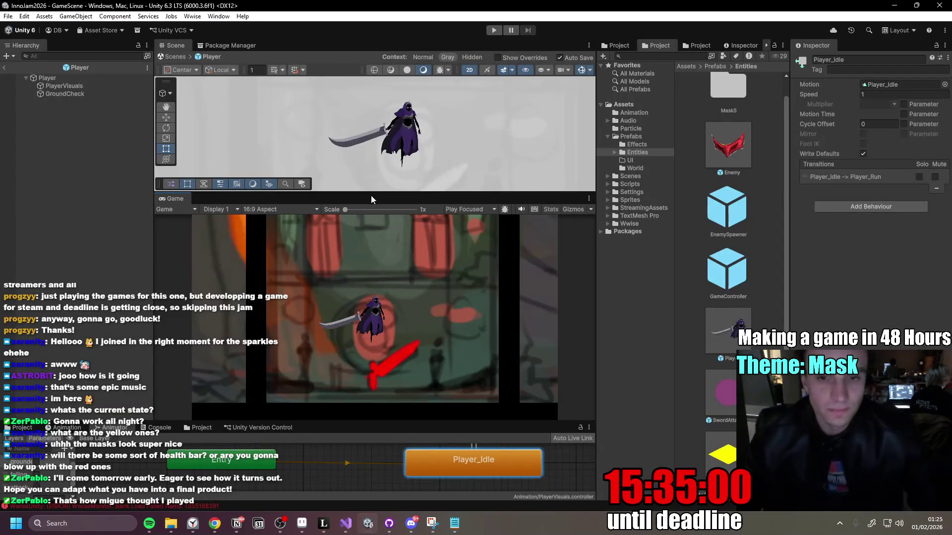
# Start Play mode and test the character's slashes, dashes and left run.
pyautogui.click(492, 30)
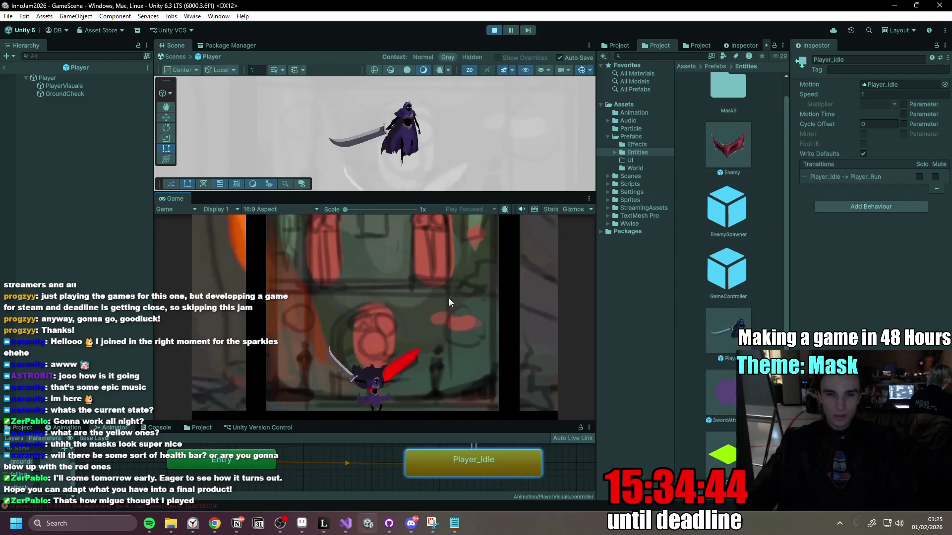
pyautogui.click(469, 355)
pyautogui.press('a')
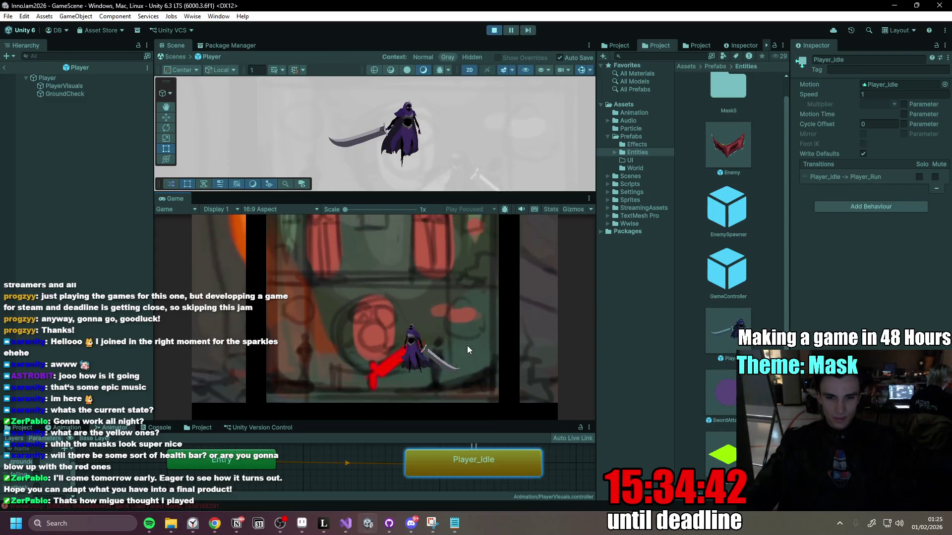
pyautogui.click(469, 351)
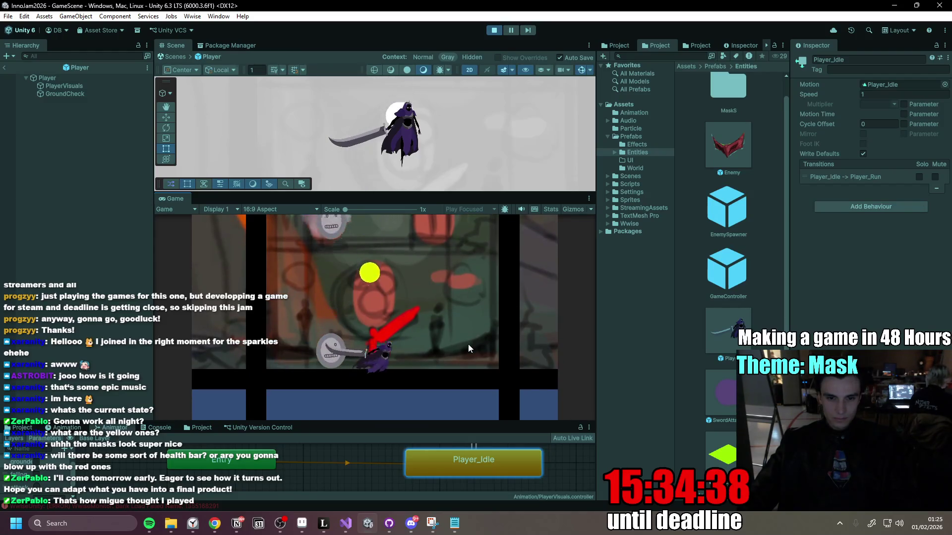
pyautogui.click(468, 347)
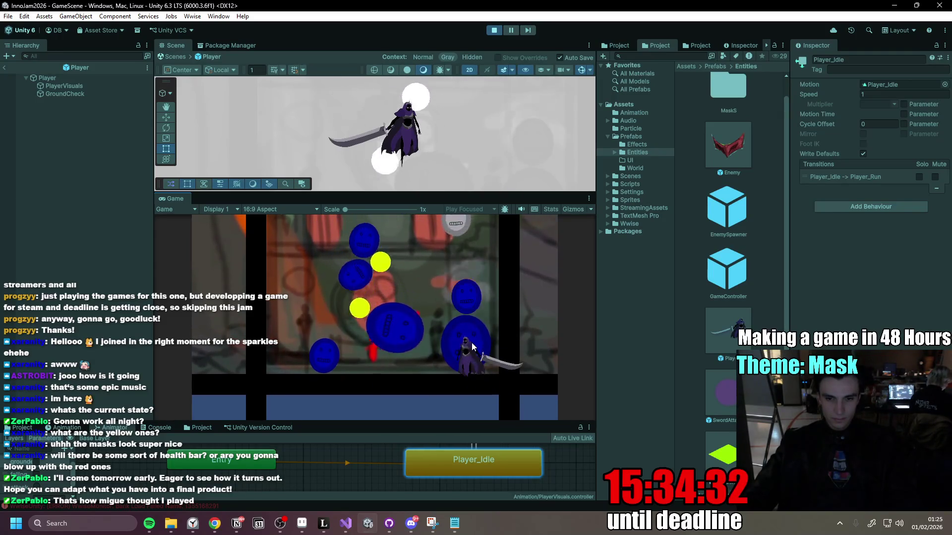
pyautogui.press('a')
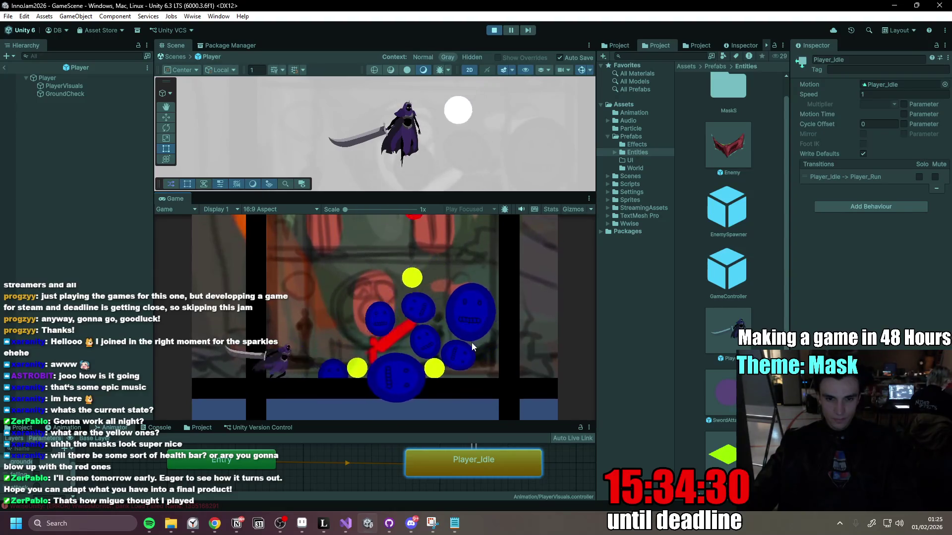
pyautogui.press('space')
# Keep testing left/right movement, dashes and swirl attacks, then bring up the Notion to-do page.
pyautogui.press('a')
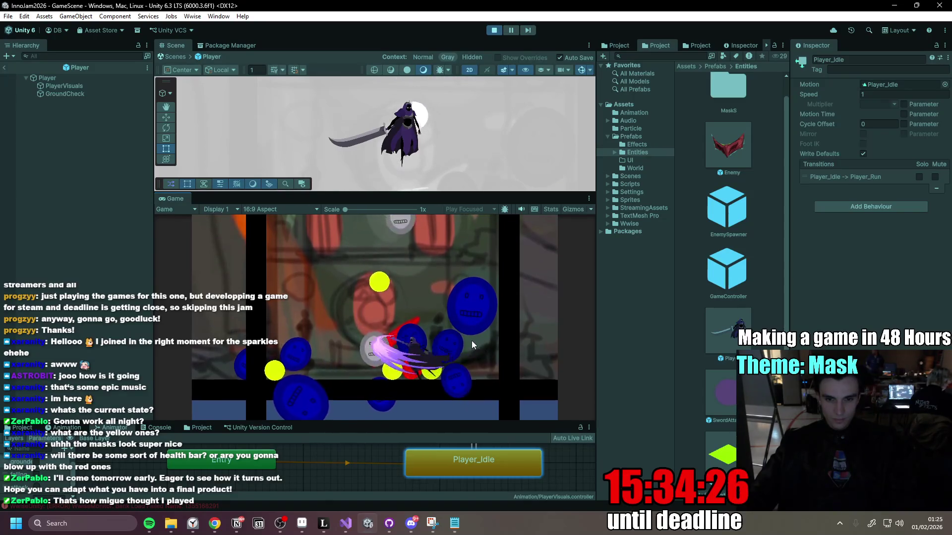
pyautogui.press('space')
pyautogui.press('a')
pyautogui.press('d')
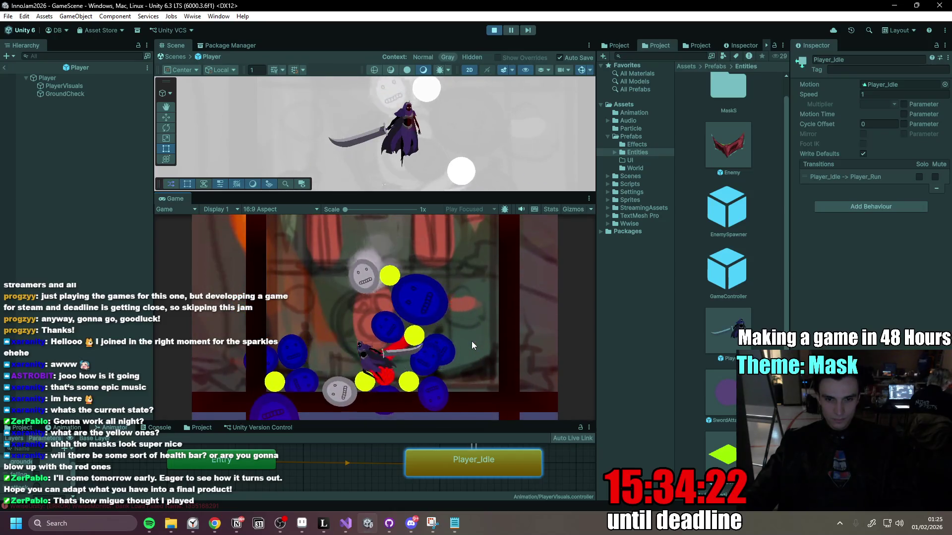
pyautogui.press('space')
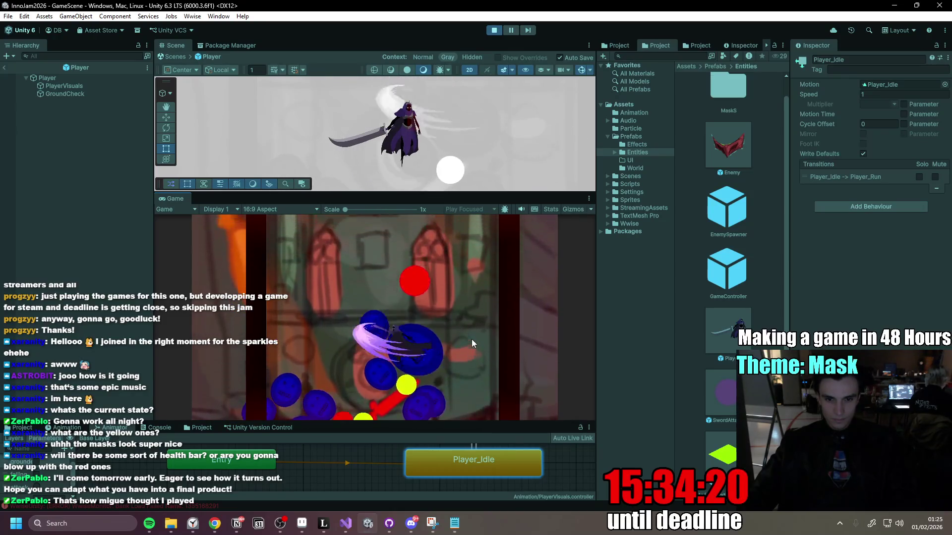
pyautogui.press('d')
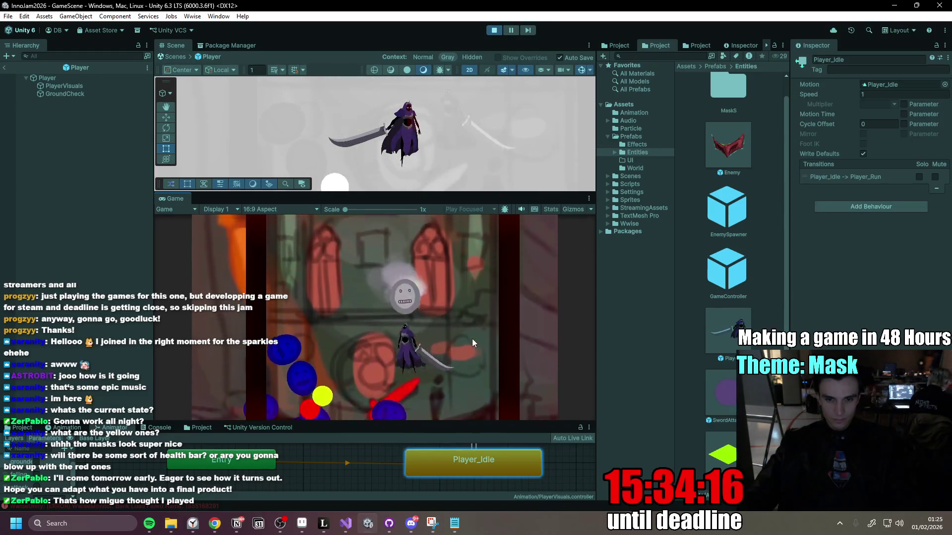
pyautogui.press('space')
pyautogui.press('a')
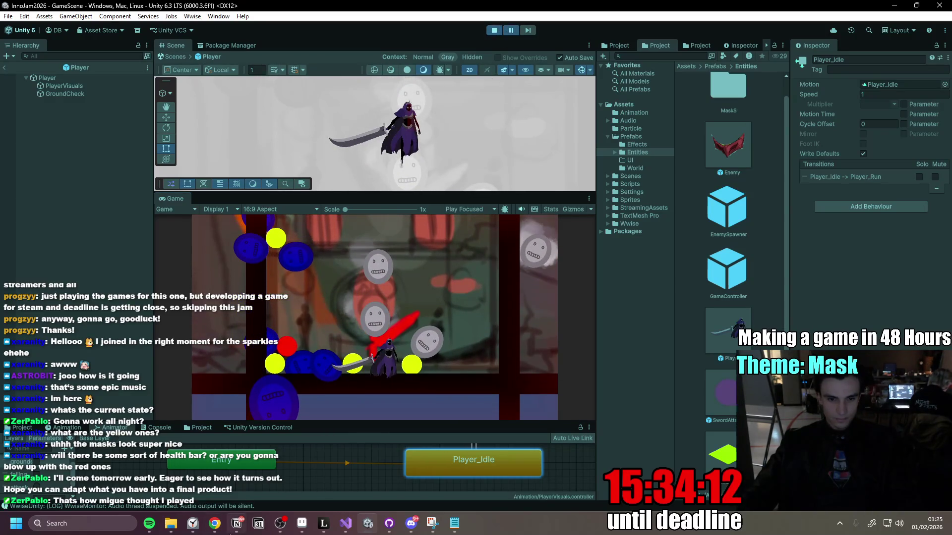
pyautogui.click(237, 523)
# Add the High Priority to-do 'Attack Animation should interrupt Fall/Jump to keep it responsive' below the sprite-centering task.
pyautogui.scroll(7, 357, 402)
pyautogui.scroll(2, 356, 402)
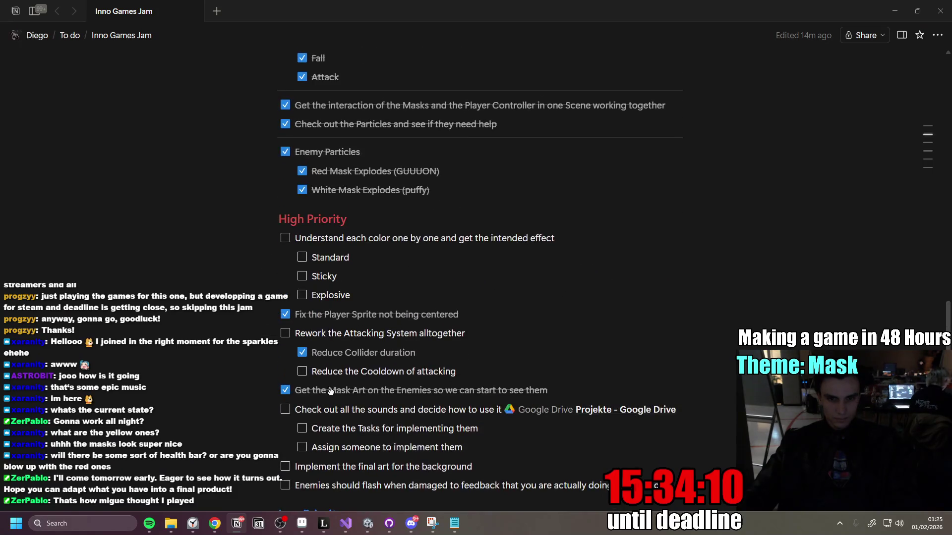
pyautogui.scroll(-2, 356, 360)
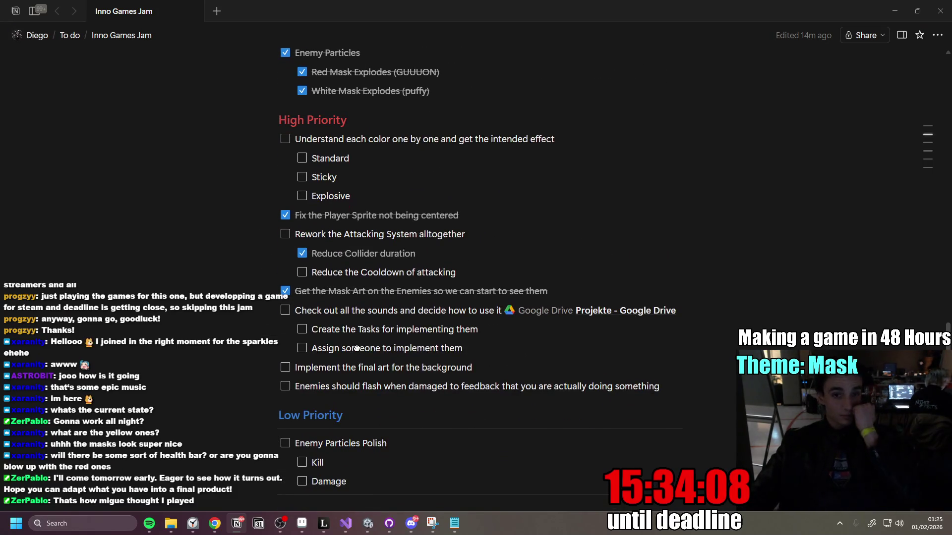
pyautogui.click(500, 227)
pyautogui.click(466, 216)
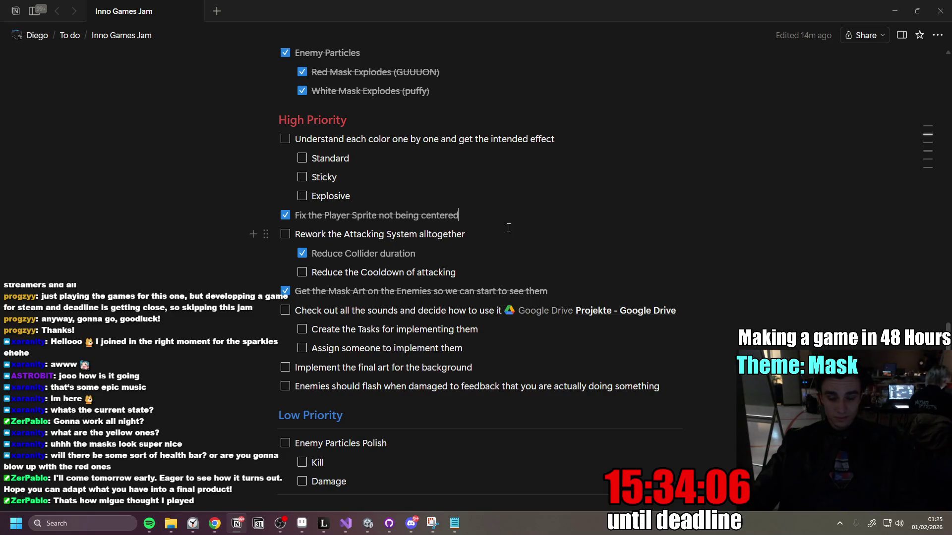
pyautogui.press('Return')
pyautogui.write('Animation s')
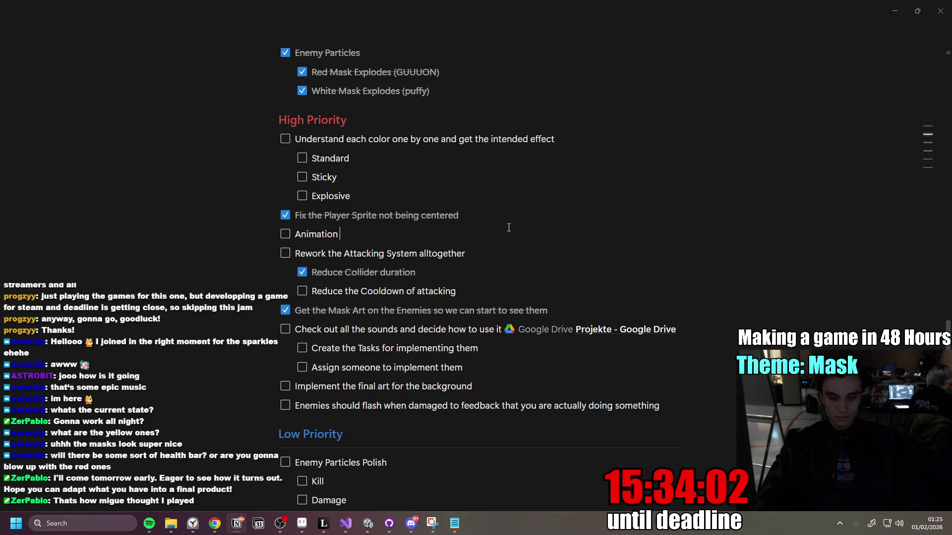
pyautogui.write('hould interrup')
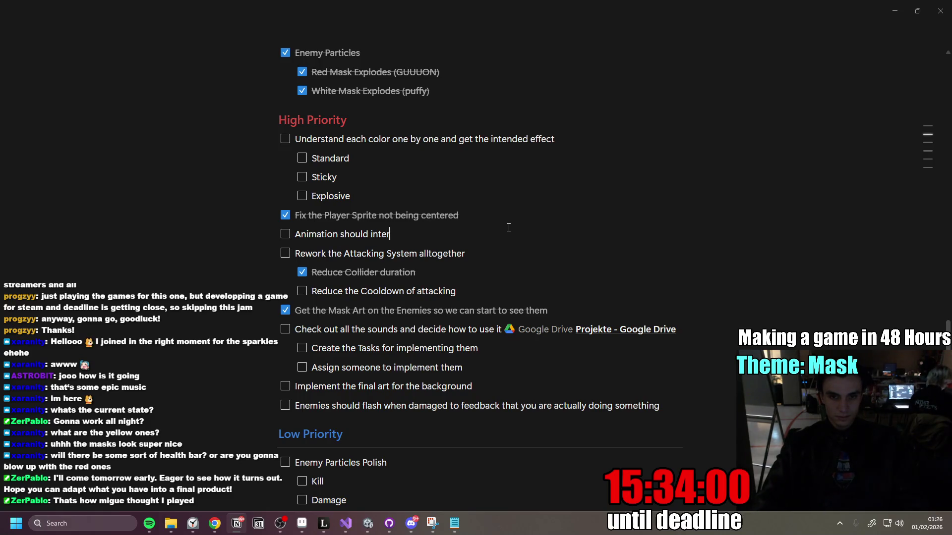
pyautogui.write('t Fal')
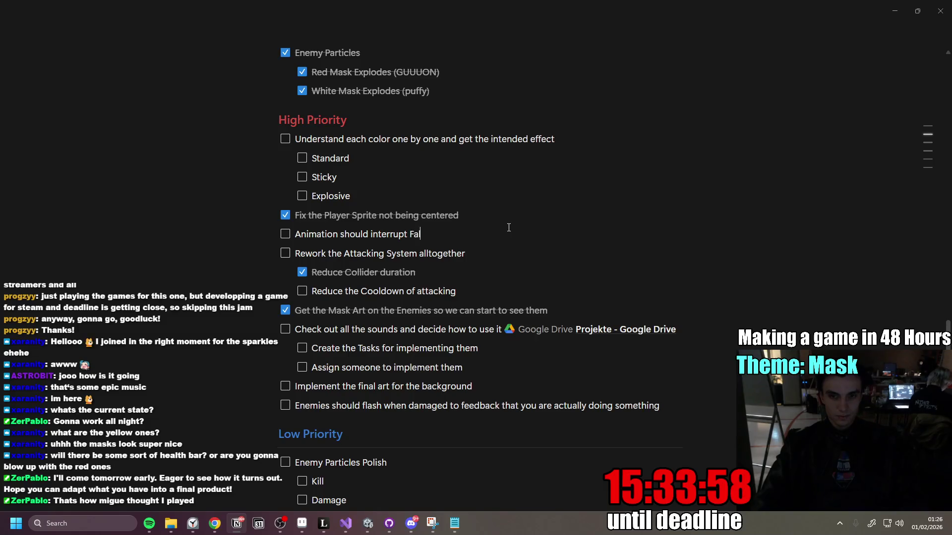
pyautogui.write('l/')
pyautogui.press('BackSpace')
pyautogui.write('Jump')
pyautogui.click(295, 234)
pyautogui.write('Attack')
pyautogui.click(540, 231)
pyautogui.write('to keep it ')
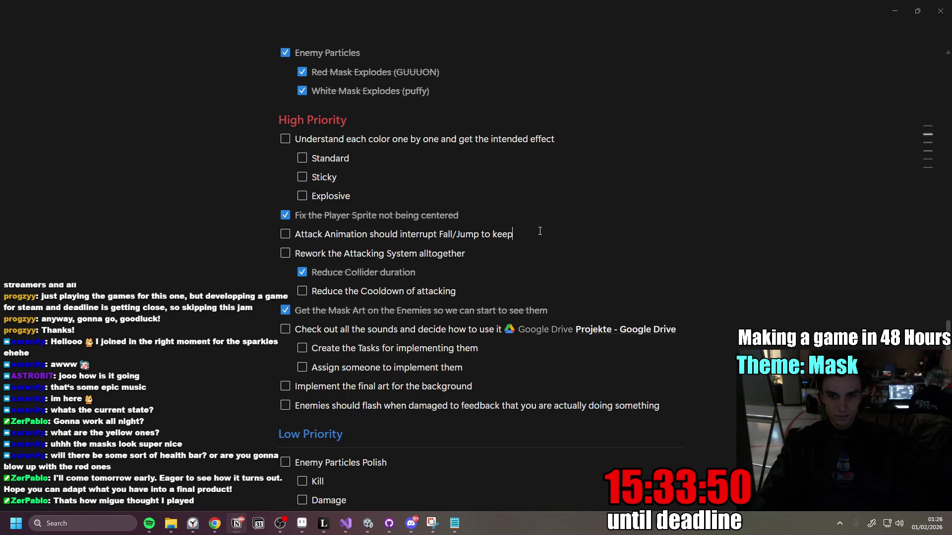
pyautogui.write('responsive')
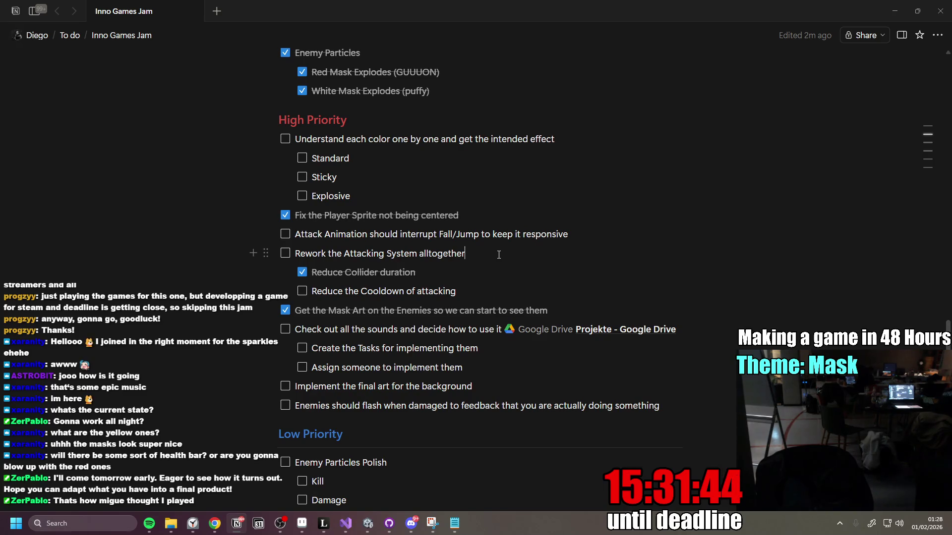
# Place the cursor at the end of the 'Rework the Attacking System' task, then switch back to Unity.
pyautogui.click(498, 255)
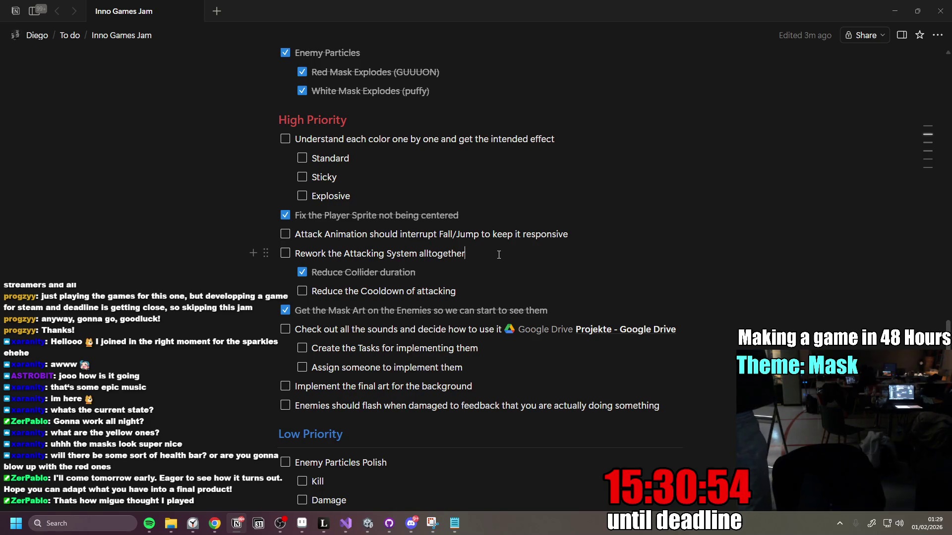
pyautogui.click(498, 255)
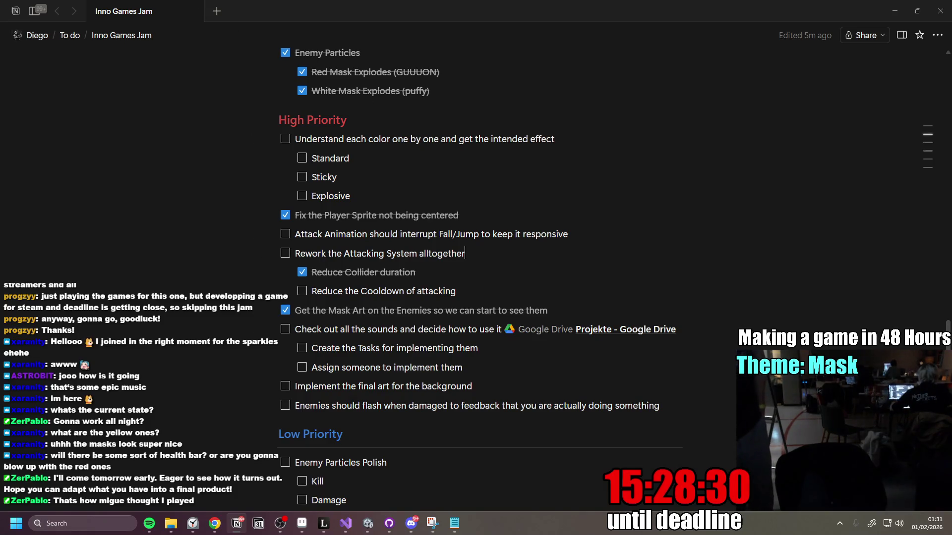
pyautogui.hotkey('alt', 'Tab')
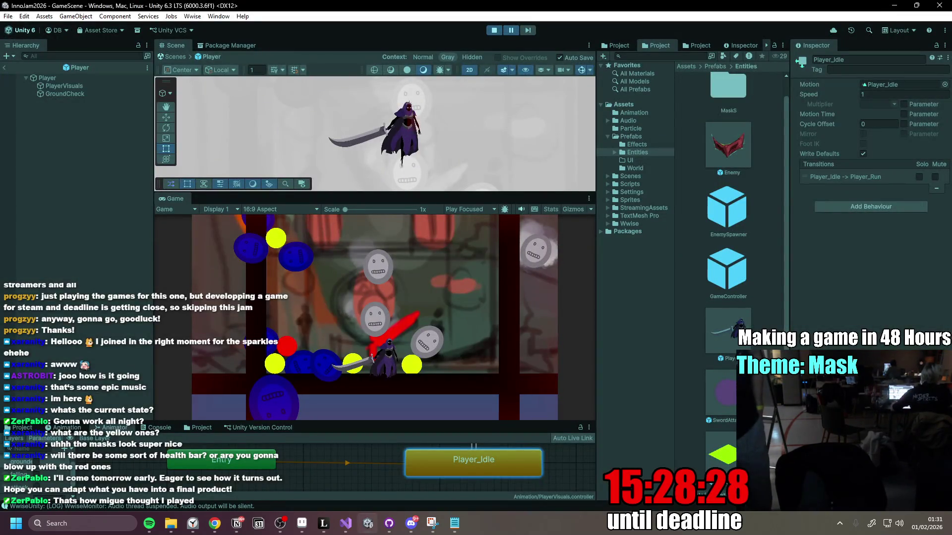
pyautogui.hotkey('alt', 'Tab')
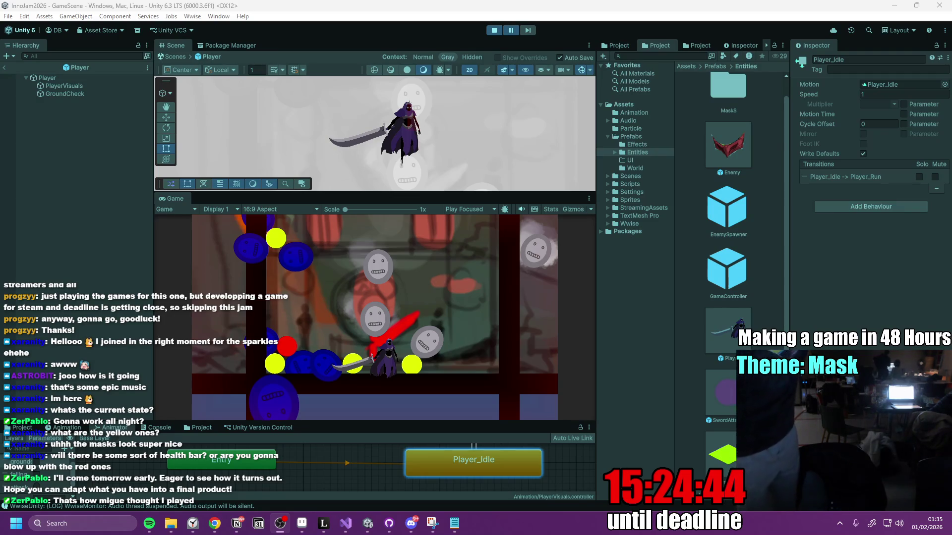
# Alt-Tab through the open windows, away from Unity, until the desktop shows.
pyautogui.hotkey('alt', 'Tab')
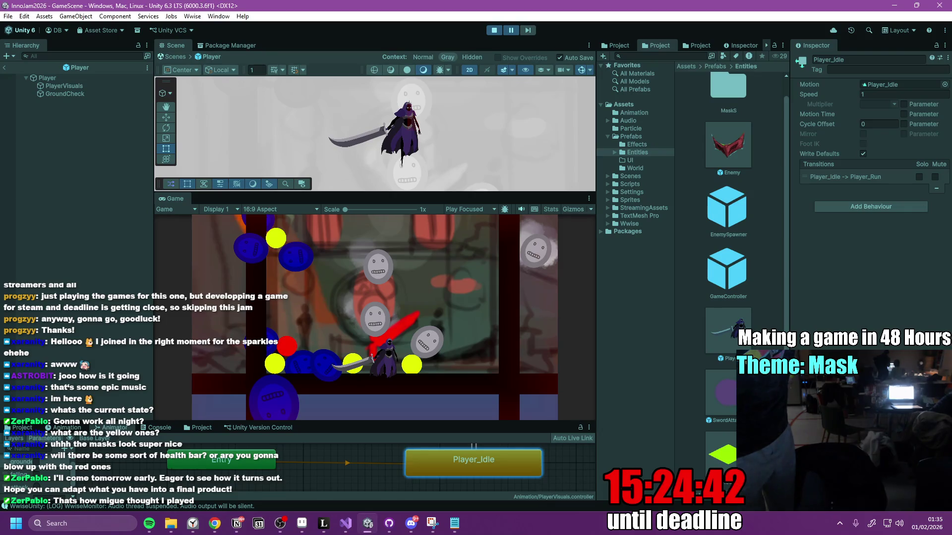
pyautogui.hotkey('alt', 'Tab')
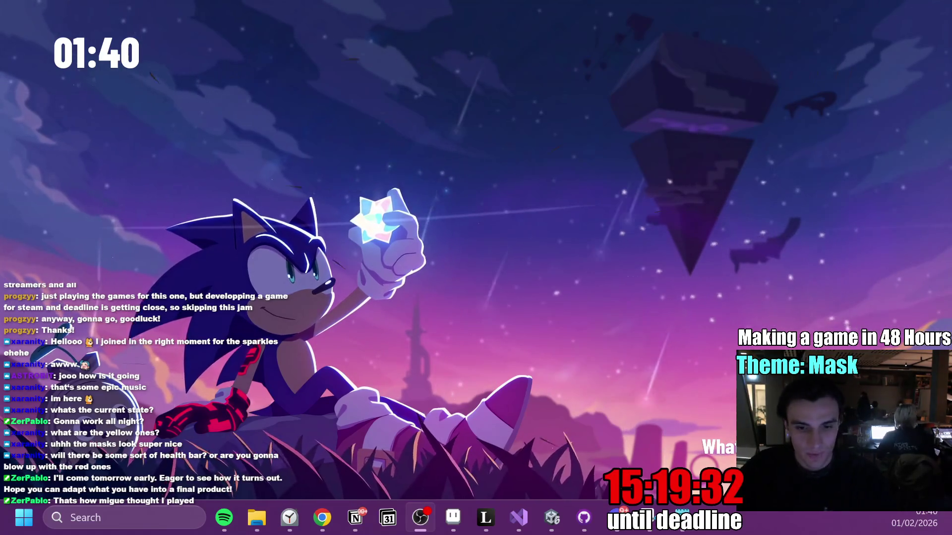
# Switch to Leonardo, toggle Eraser then back to Brush, and pan to an empty canvas area.
pyautogui.hotkey('alt', 'Tab')
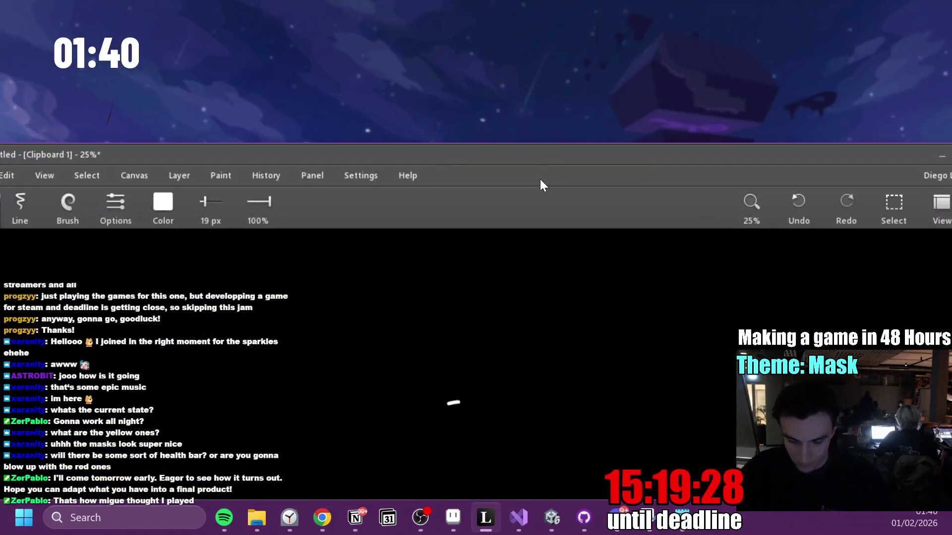
pyautogui.press('e')
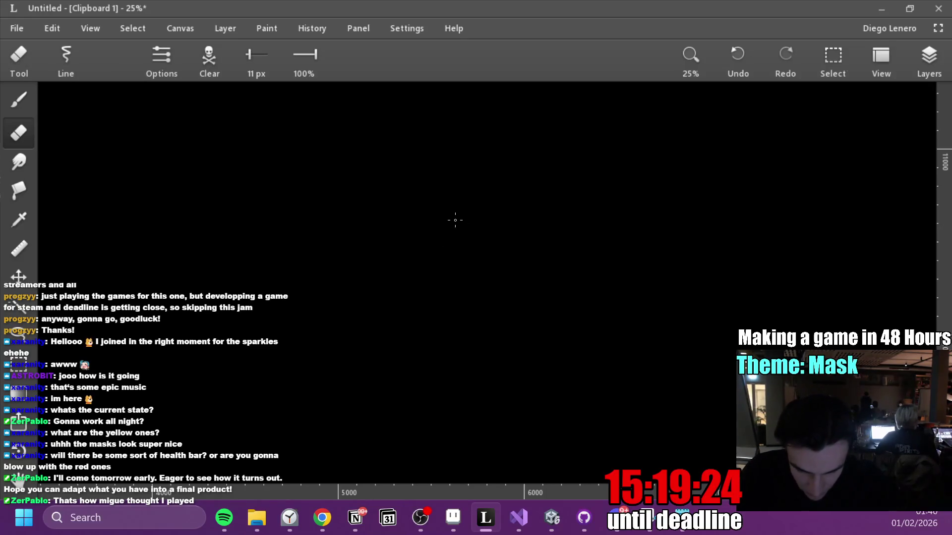
pyautogui.press('b')
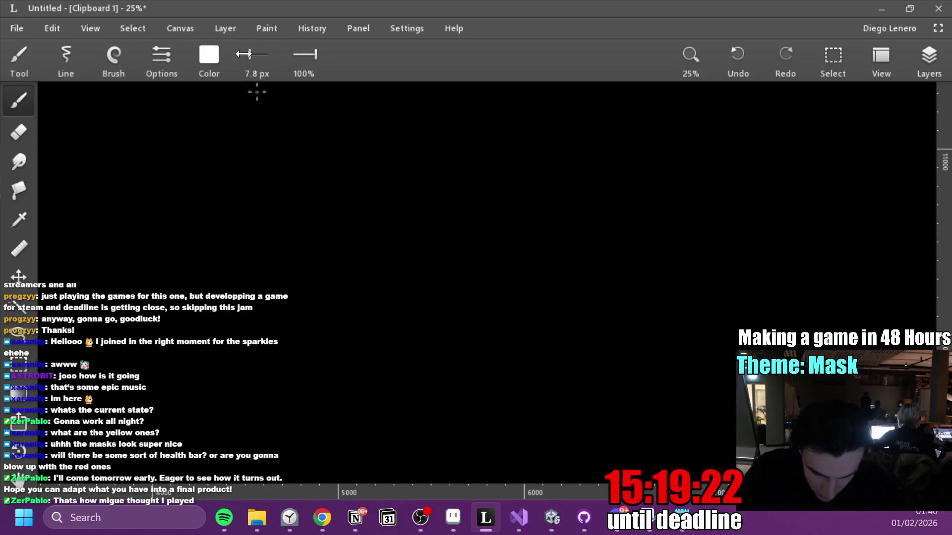
pyautogui.hscroll(-4, 553, 418)
pyautogui.scroll(10, 552, 419)
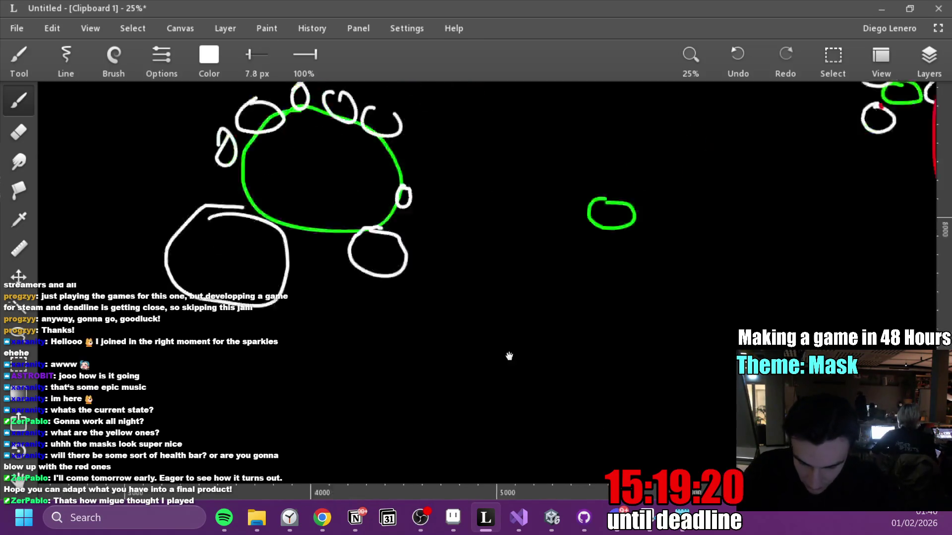
pyautogui.scroll(-10, 551, 277)
pyautogui.hscroll(-3, 550, 278)
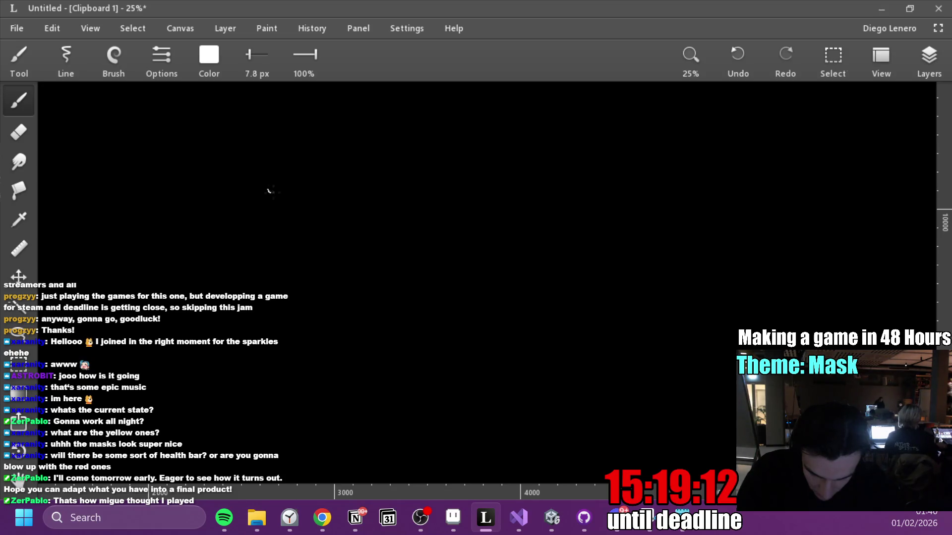
# Finish writing 'Jump' and refine the jumping figure's torso, undoing one stray stroke.
pyautogui.moveTo(308, 184); pyautogui.dragTo(311, 189)
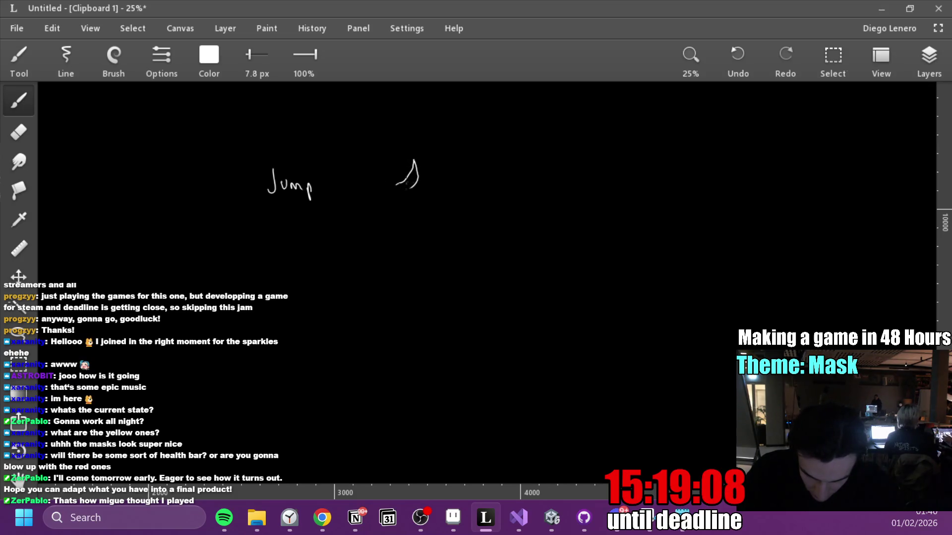
pyautogui.moveTo(393, 182); pyautogui.dragTo(373, 212)
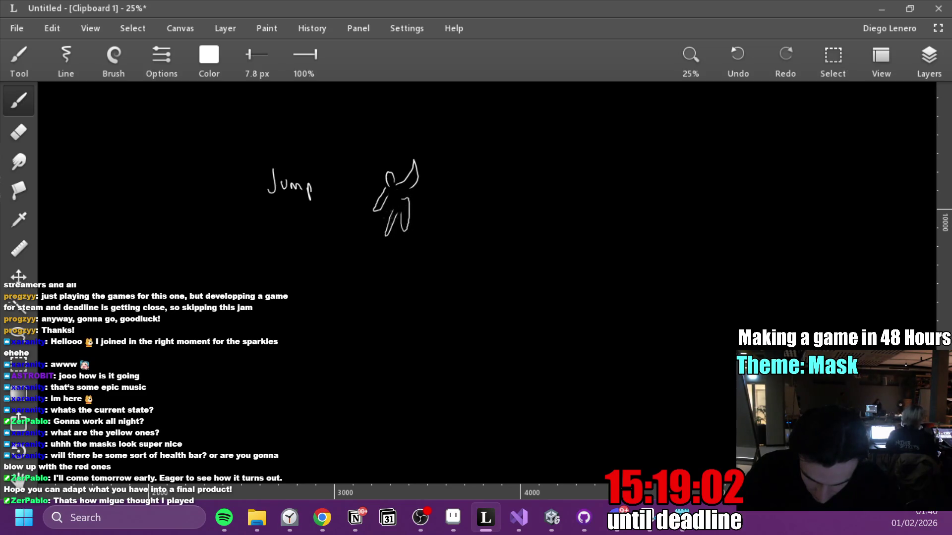
pyautogui.moveTo(390, 178)
pyautogui.mouseDown()
pyautogui.moveTo(403, 215)
pyautogui.moveTo(386, 231)
pyautogui.mouseUp()
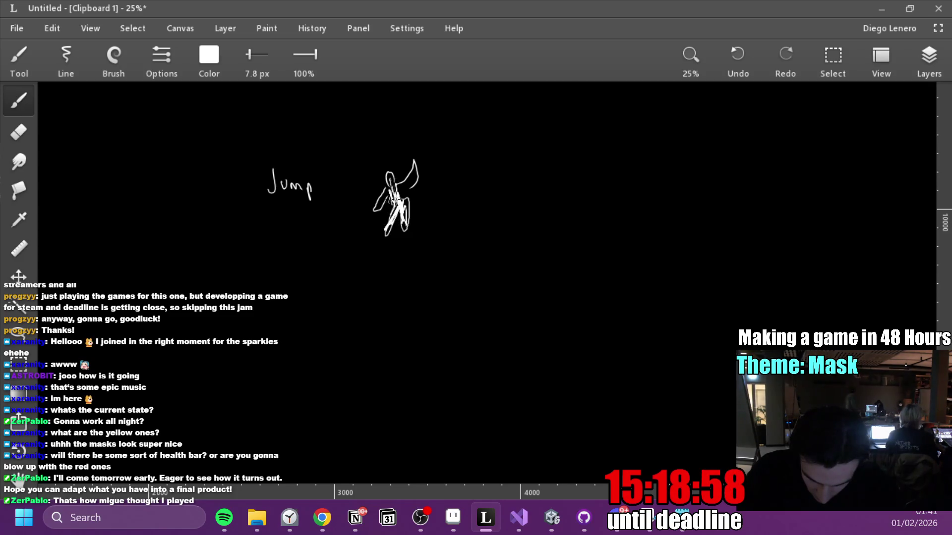
pyautogui.moveTo(388, 191)
pyautogui.mouseDown()
pyautogui.moveTo(380, 200)
pyautogui.moveTo(408, 178)
pyautogui.moveTo(414, 189)
pyautogui.moveTo(414, 160)
pyautogui.mouseUp()
pyautogui.hotkey('ctrl', 'z')
pyautogui.press('e')
pyautogui.press('b')
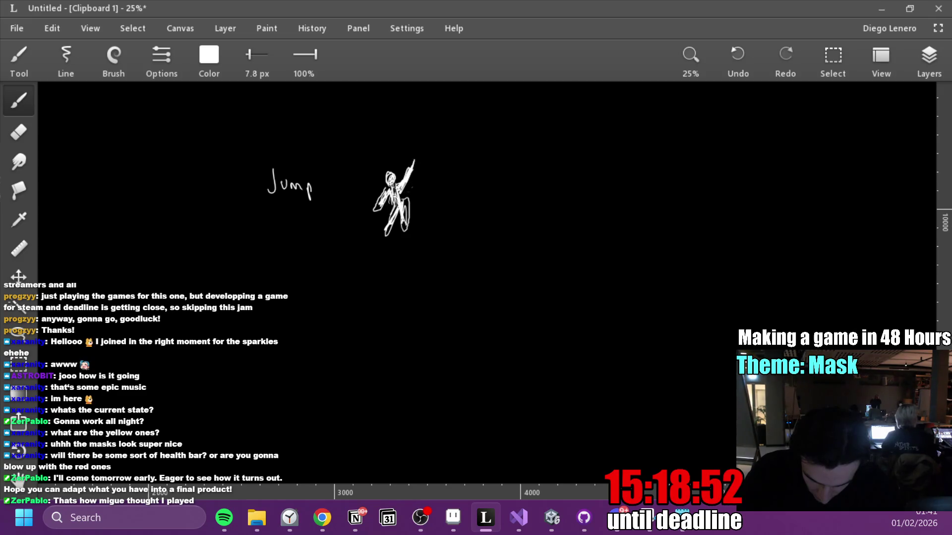
# Extend the diagonal sword trail and finish the 'Double Jump Slash' label.
pyautogui.moveTo(344, 240); pyautogui.dragTo(330, 256)
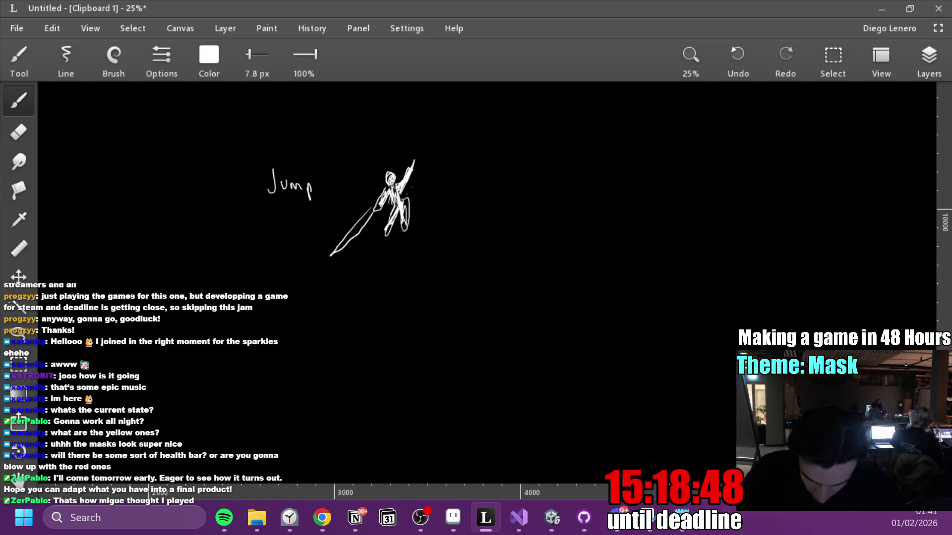
pyautogui.moveTo(267, 308)
pyautogui.mouseDown()
pyautogui.moveTo(272, 323)
pyautogui.moveTo(321, 313)
pyautogui.mouseUp()
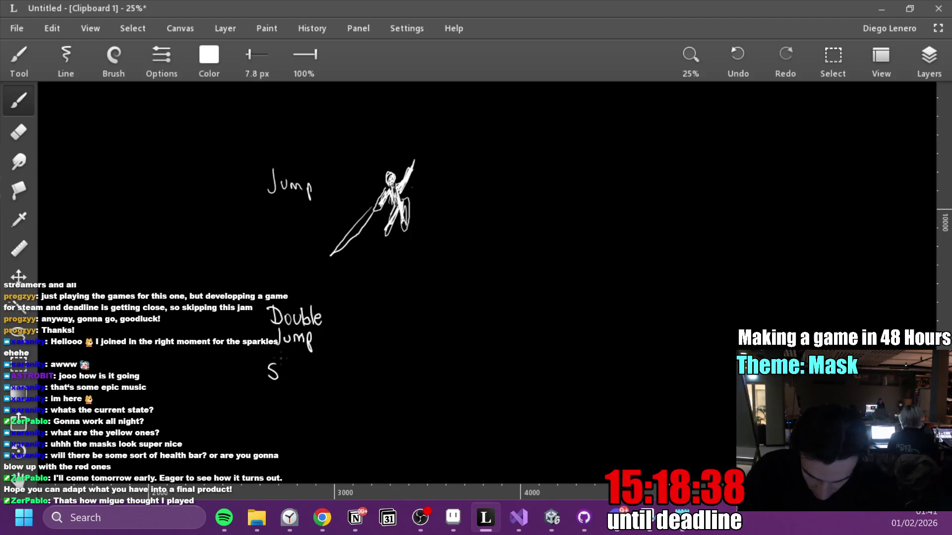
pyautogui.moveTo(309, 359); pyautogui.dragTo(318, 378)
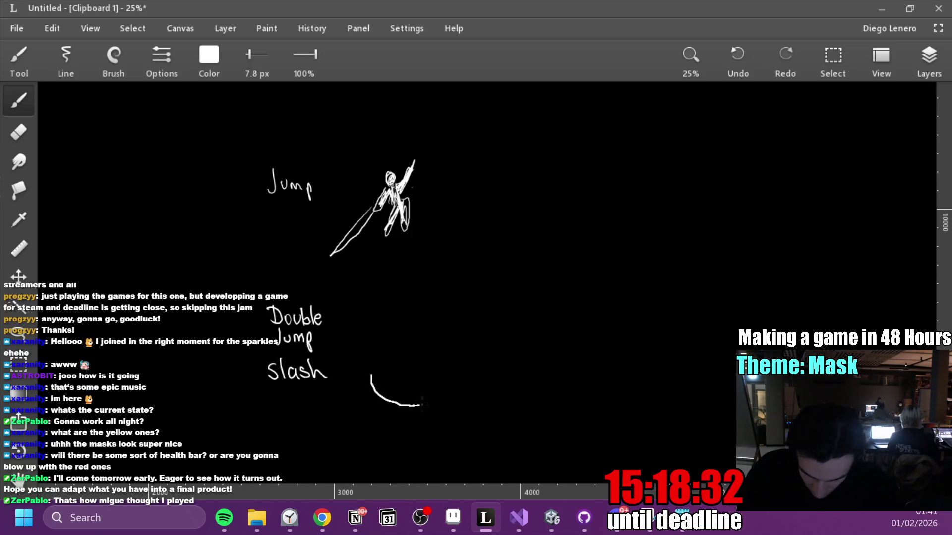
# Draw a crescent-shaped circular slash beside the label, redoing one botched arc.
pyautogui.moveTo(454, 377); pyautogui.dragTo(466, 329)
pyautogui.moveTo(428, 301); pyautogui.dragTo(401, 300)
pyautogui.hotkey('ctrl', 'z')
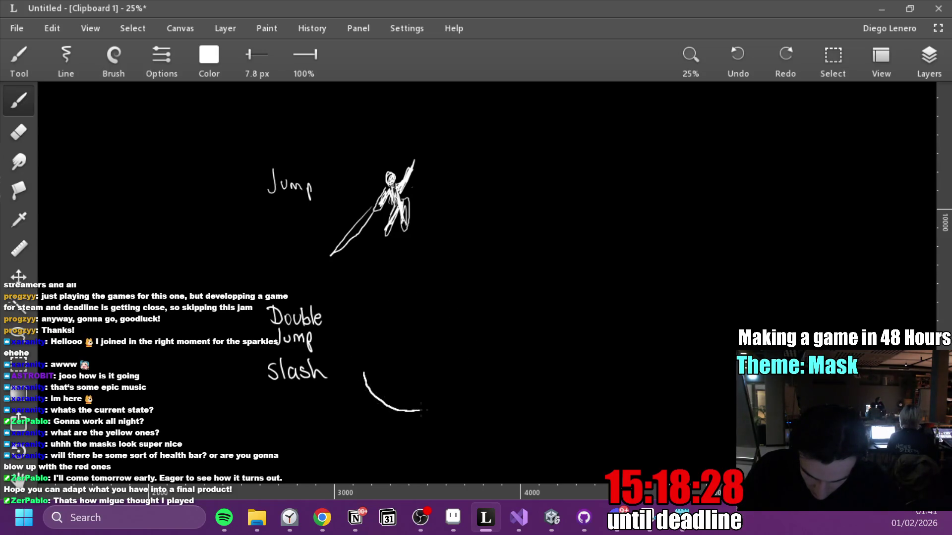
pyautogui.moveTo(467, 376); pyautogui.dragTo(465, 315)
pyautogui.moveTo(406, 301)
pyautogui.mouseDown()
pyautogui.moveTo(369, 332)
pyautogui.moveTo(367, 347)
pyautogui.mouseUp()
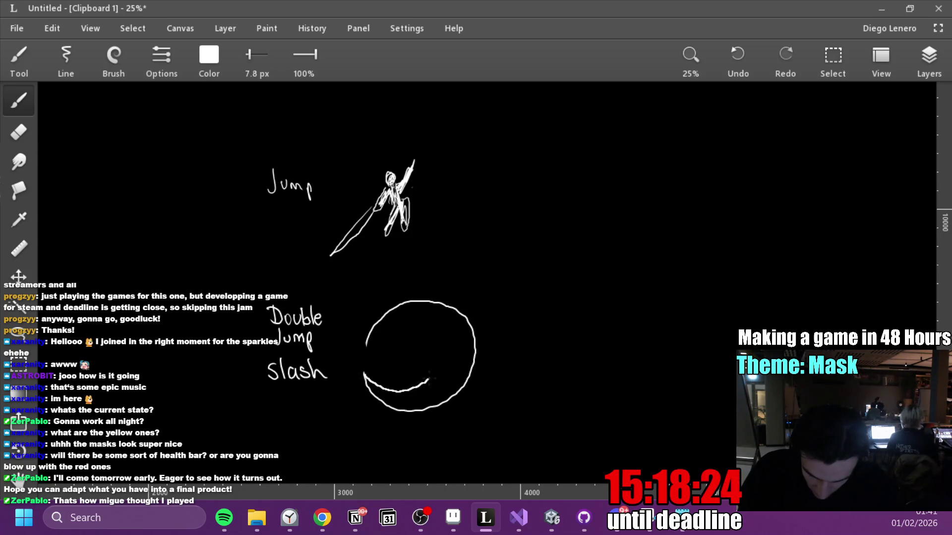
pyautogui.moveTo(365, 357)
pyautogui.mouseDown()
pyautogui.moveTo(397, 328)
pyautogui.moveTo(440, 335)
pyautogui.mouseUp()
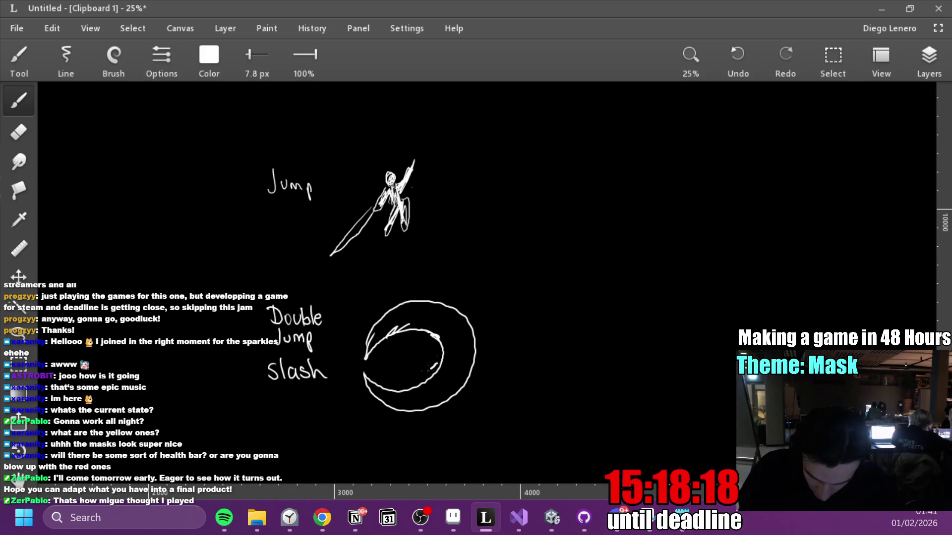
pyautogui.moveTo(394, 385); pyautogui.dragTo(408, 390)
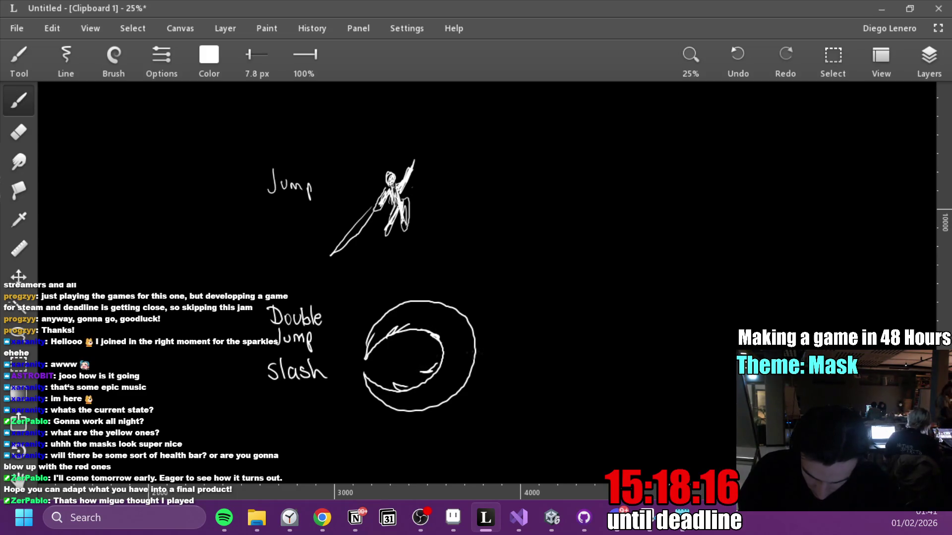
pyautogui.moveTo(475, 375); pyautogui.dragTo(442, 336)
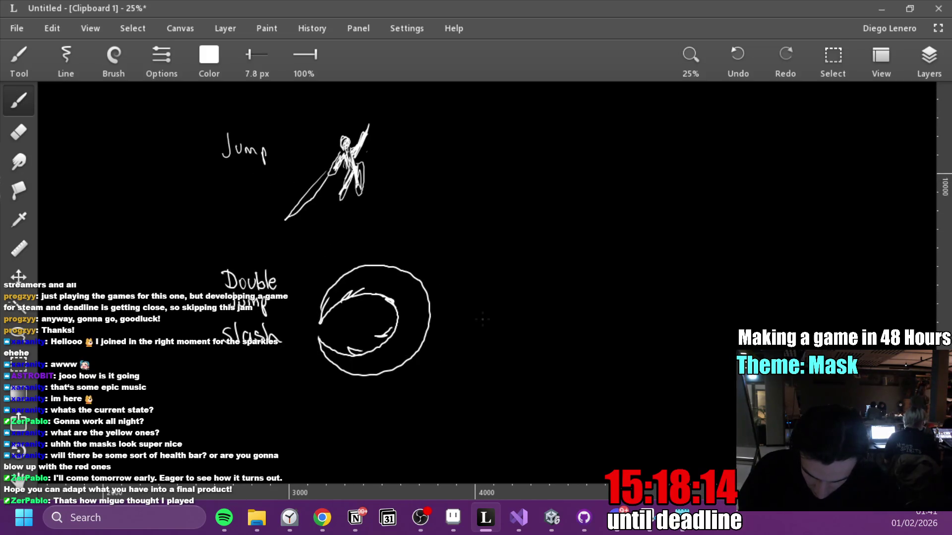
# Add bullet notes 'AoE Dmg' and 'Second boost up' right of the crescent.
pyautogui.click(481, 300)
pyautogui.moveTo(510, 288); pyautogui.dragTo(516, 303)
pyautogui.moveTo(505, 298); pyautogui.dragTo(530, 304)
pyautogui.moveTo(530, 296); pyautogui.dragTo(542, 289)
pyautogui.moveTo(530, 304); pyautogui.dragTo(566, 304)
pyautogui.moveTo(566, 289)
pyautogui.mouseDown()
pyautogui.moveTo(567, 304)
pyautogui.moveTo(601, 303)
pyautogui.mouseUp()
pyautogui.moveTo(610, 295); pyautogui.dragTo(603, 311)
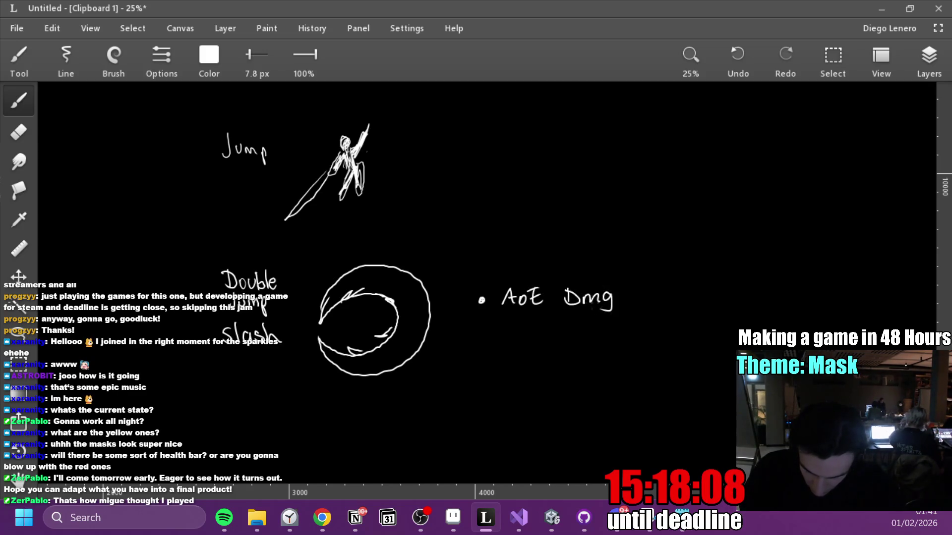
pyautogui.click(480, 340)
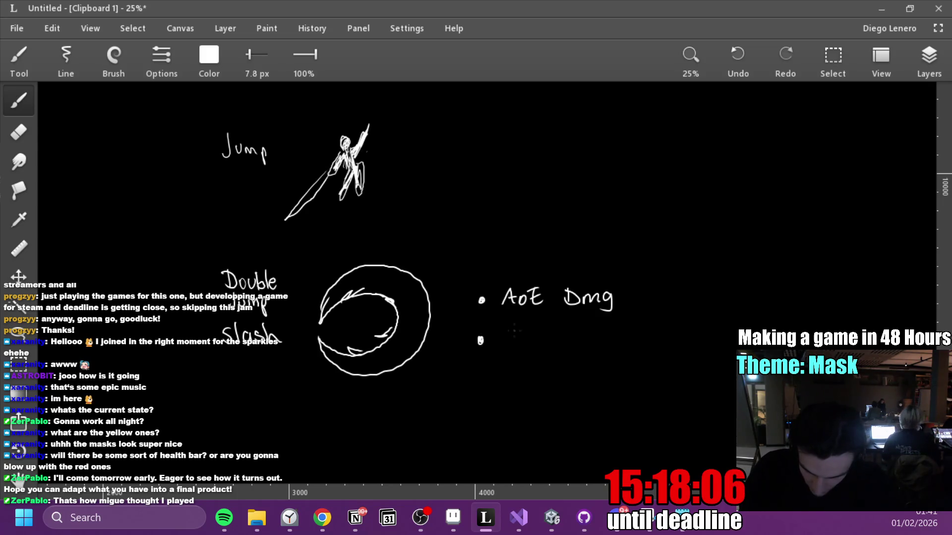
pyautogui.moveTo(505, 337); pyautogui.dragTo(526, 351)
pyautogui.moveTo(533, 339); pyautogui.dragTo(586, 355)
pyautogui.moveTo(590, 345)
pyautogui.mouseDown()
pyautogui.moveTo(614, 352)
pyautogui.moveTo(649, 343)
pyautogui.mouseUp()
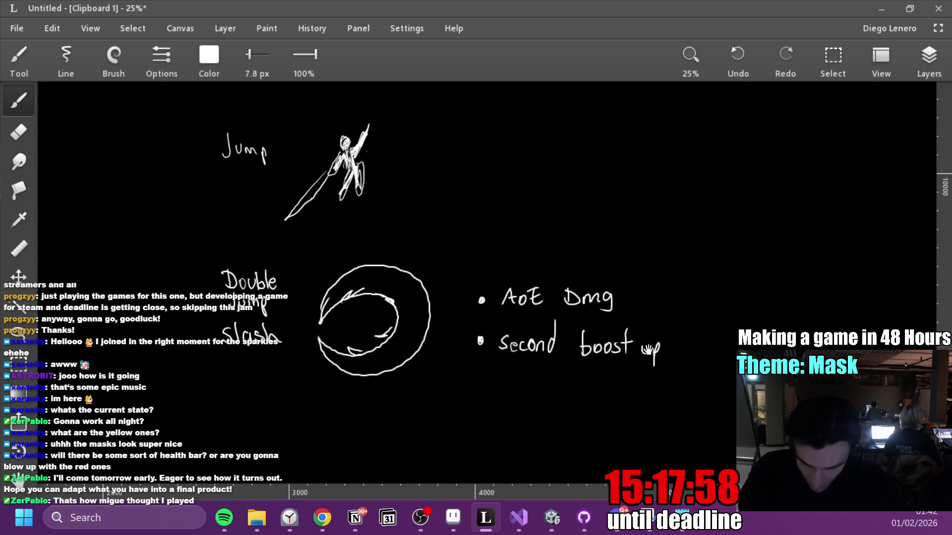
# Pan the canvas up and write a large 'Mechanic' heading above 'Jump'.
pyautogui.moveTo(572, 316); pyautogui.dragTo(605, 418)
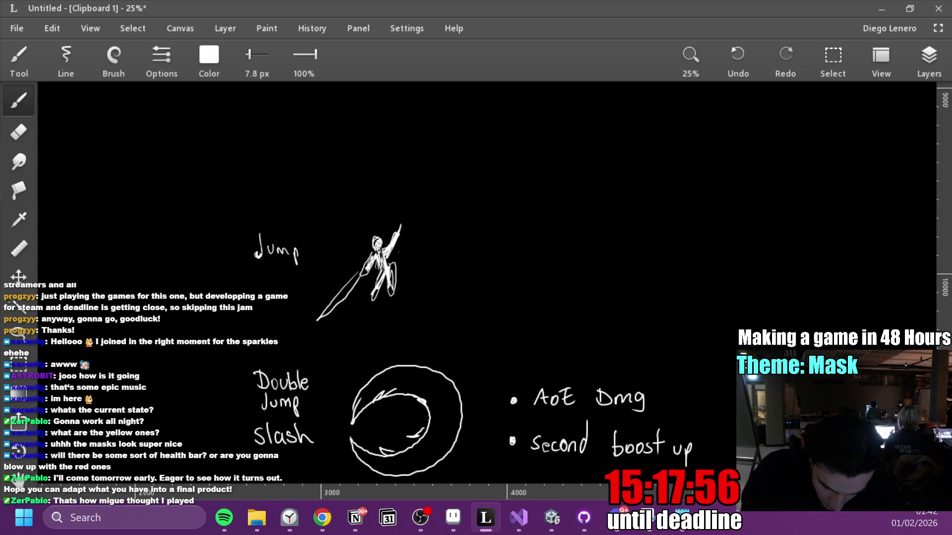
pyautogui.moveTo(267, 238); pyautogui.dragTo(378, 227)
pyautogui.moveTo(659, 329)
pyautogui.mouseDown()
pyautogui.moveTo(684, 332)
pyautogui.moveTo(690, 417)
pyautogui.mouseUp()
pyautogui.moveTo(320, 230)
pyautogui.mouseDown()
pyautogui.moveTo(317, 174)
pyautogui.moveTo(354, 226)
pyautogui.moveTo(373, 224)
pyautogui.mouseUp()
pyautogui.moveTo(393, 204); pyautogui.dragTo(396, 224)
pyautogui.moveTo(391, 177)
pyautogui.mouseDown()
pyautogui.moveTo(425, 223)
pyautogui.moveTo(505, 220)
pyautogui.mouseUp()
# Pan to empty canvas and draw a flame-topped mask enemy.
pyautogui.moveTo(474, 193)
pyautogui.mouseDown()
pyautogui.moveTo(347, 149)
pyautogui.moveTo(424, 382)
pyautogui.moveTo(351, 377)
pyautogui.mouseUp()
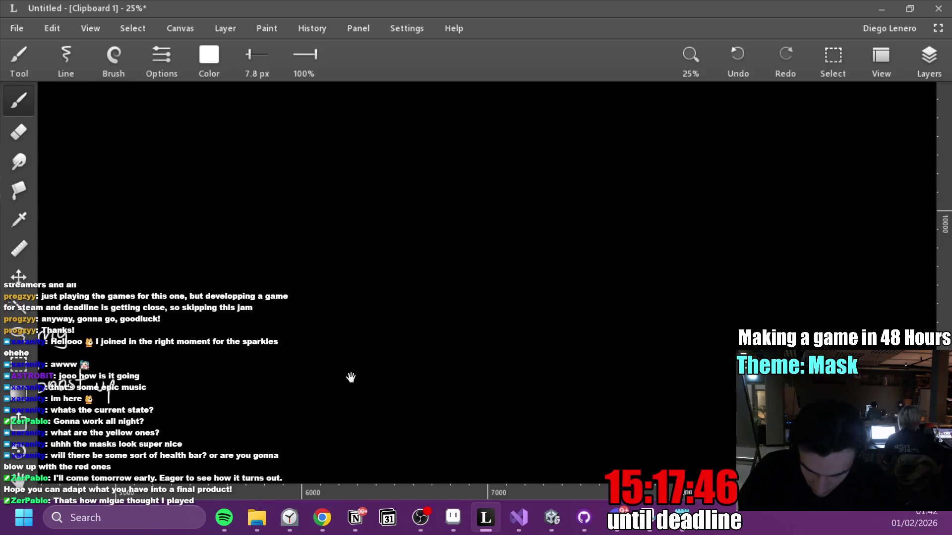
pyautogui.moveTo(328, 268)
pyautogui.mouseDown()
pyautogui.moveTo(313, 232)
pyautogui.moveTo(330, 255)
pyautogui.mouseUp()
pyautogui.hotkey('ctrl', 'z')
pyautogui.moveTo(350, 224)
pyautogui.mouseDown()
pyautogui.moveTo(331, 255)
pyautogui.moveTo(342, 240)
pyautogui.mouseUp()
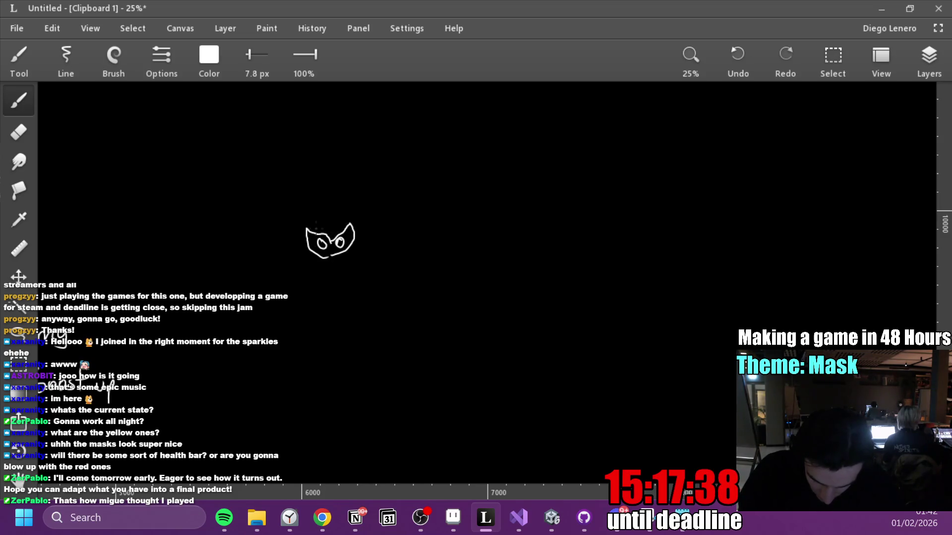
pyautogui.moveTo(324, 196); pyautogui.dragTo(343, 219)
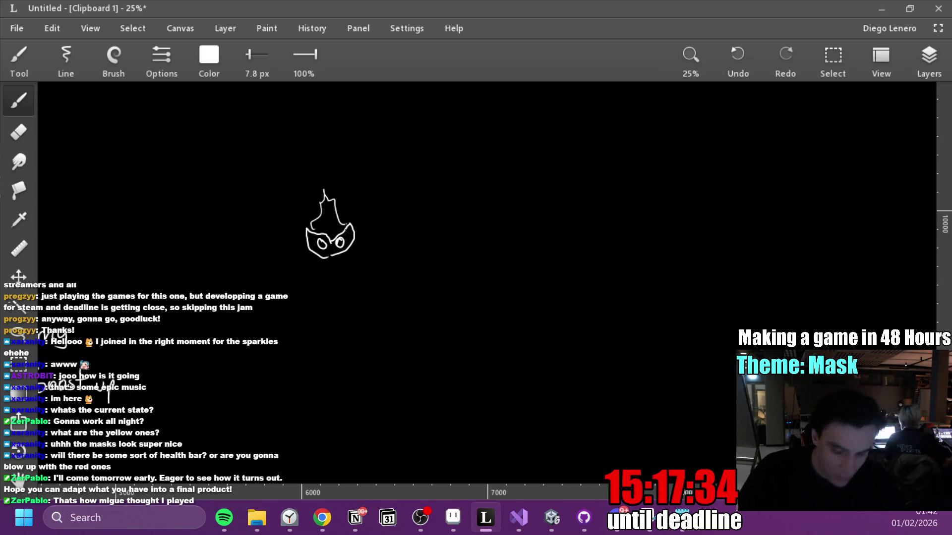
pyautogui.moveTo(404, 344)
pyautogui.mouseDown()
pyautogui.moveTo(480, 301)
pyautogui.moveTo(443, 300)
pyautogui.moveTo(452, 291)
pyautogui.moveTo(438, 352)
pyautogui.moveTo(452, 353)
pyautogui.mouseUp()
# Give the stick figure arms and frame the mask and figure with a rectangle.
pyautogui.moveTo(450, 311); pyautogui.dragTo(429, 321)
pyautogui.moveTo(450, 311); pyautogui.dragTo(464, 328)
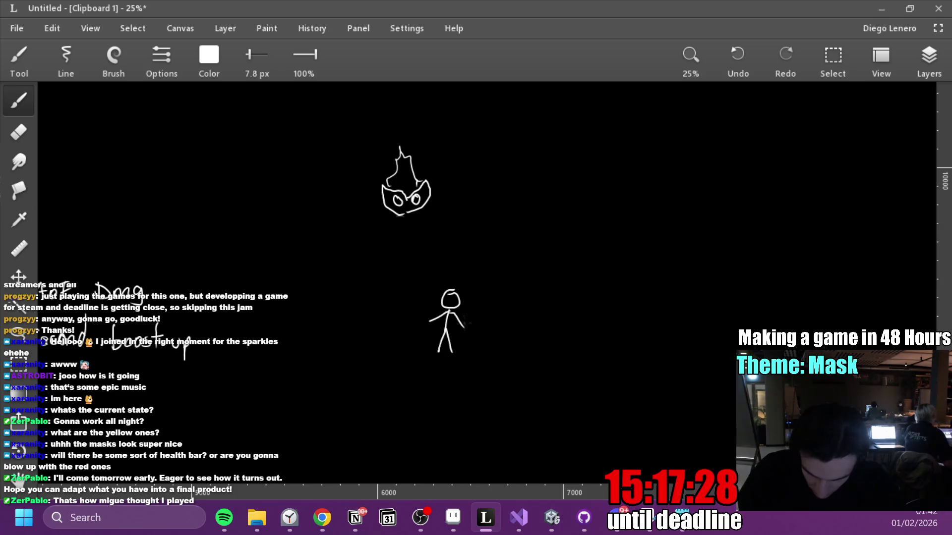
pyautogui.moveTo(455, 268)
pyautogui.mouseDown()
pyautogui.moveTo(495, 282)
pyautogui.moveTo(478, 298)
pyautogui.mouseUp()
pyautogui.moveTo(309, 145)
pyautogui.mouseDown()
pyautogui.moveTo(327, 417)
pyautogui.moveTo(838, 418)
pyautogui.moveTo(800, 168)
pyautogui.moveTo(302, 133)
pyautogui.mouseUp()
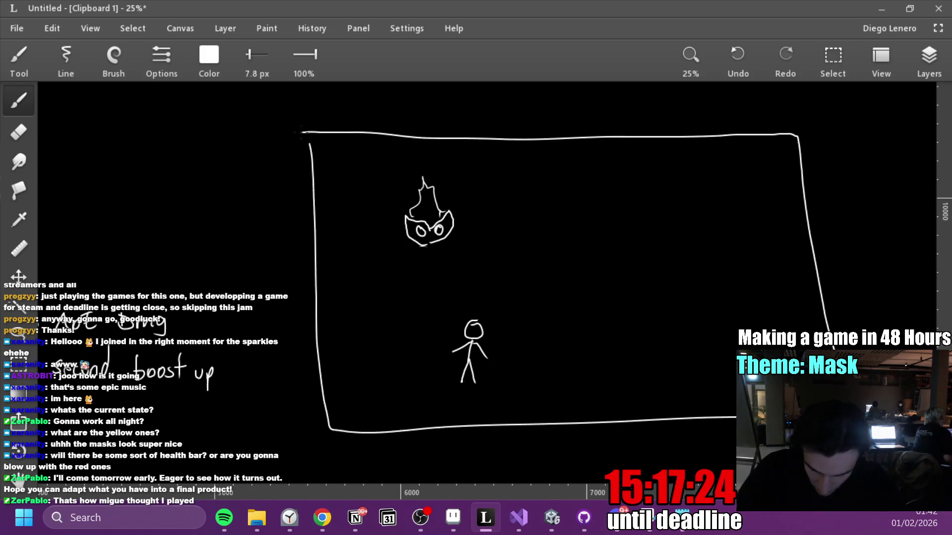
# Write the title 'Enemy comes from Above?' above the frame.
pyautogui.scroll(3, 506, 294)
pyautogui.moveTo(382, 169); pyautogui.dragTo(395, 171)
pyautogui.moveTo(407, 182)
pyautogui.mouseDown()
pyautogui.moveTo(406, 190)
pyautogui.moveTo(445, 189)
pyautogui.moveTo(451, 201)
pyautogui.mouseUp()
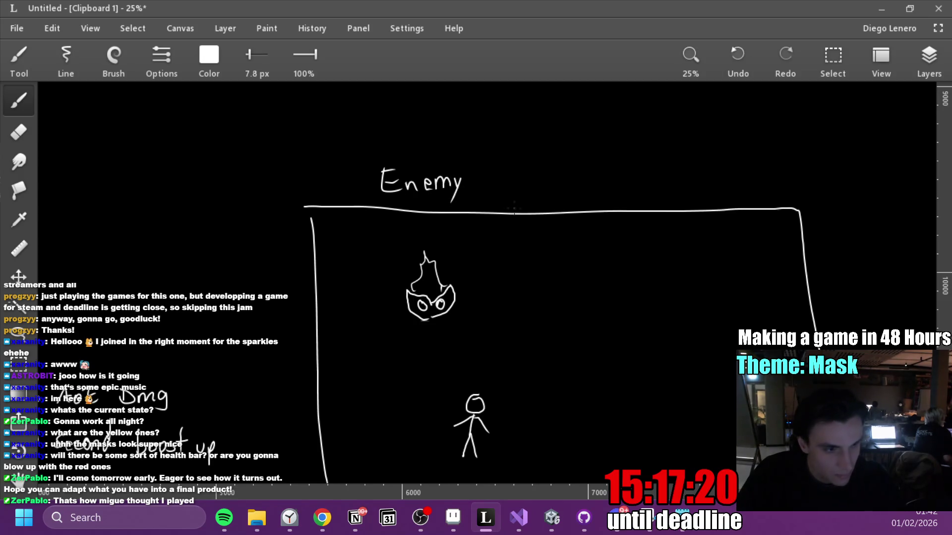
pyautogui.moveTo(505, 178); pyautogui.dragTo(562, 191)
pyautogui.moveTo(600, 156)
pyautogui.mouseDown()
pyautogui.moveTo(587, 189)
pyautogui.moveTo(602, 173)
pyautogui.mouseUp()
pyautogui.moveTo(605, 187)
pyautogui.mouseDown()
pyautogui.moveTo(618, 176)
pyautogui.moveTo(643, 187)
pyautogui.moveTo(678, 162)
pyautogui.moveTo(701, 179)
pyautogui.moveTo(756, 174)
pyautogui.mouseUp()
pyautogui.click(756, 179)
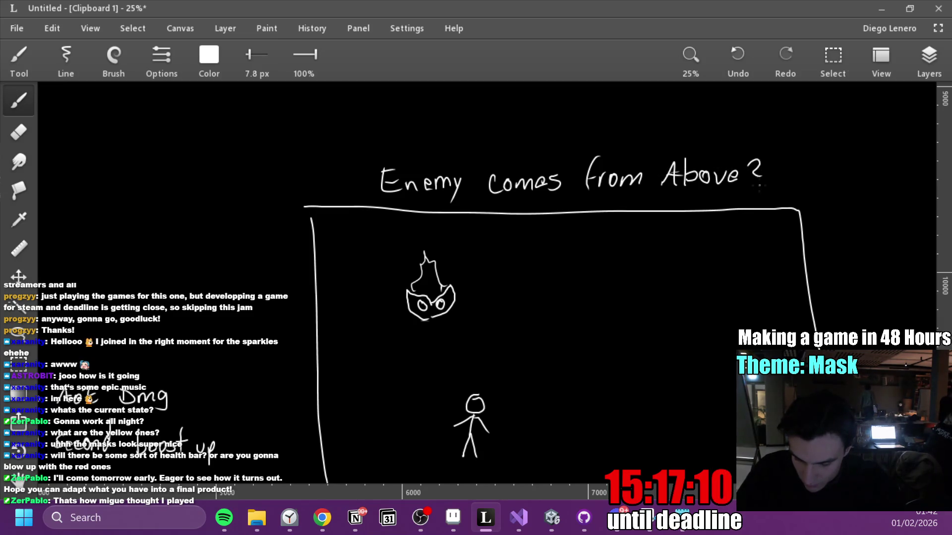
pyautogui.moveTo(639, 365)
pyautogui.mouseDown()
pyautogui.moveTo(514, 239)
pyautogui.moveTo(468, 241)
pyautogui.moveTo(452, 271)
pyautogui.moveTo(466, 282)
pyautogui.mouseUp()
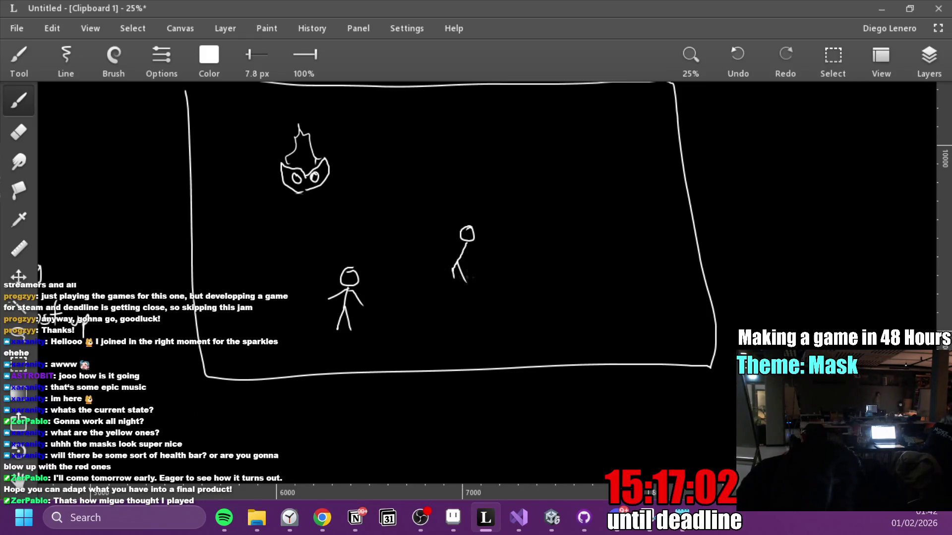
# Add an arm to the right stick figure and draw a second flame-topped mask.
pyautogui.moveTo(466, 243); pyautogui.dragTo(472, 263)
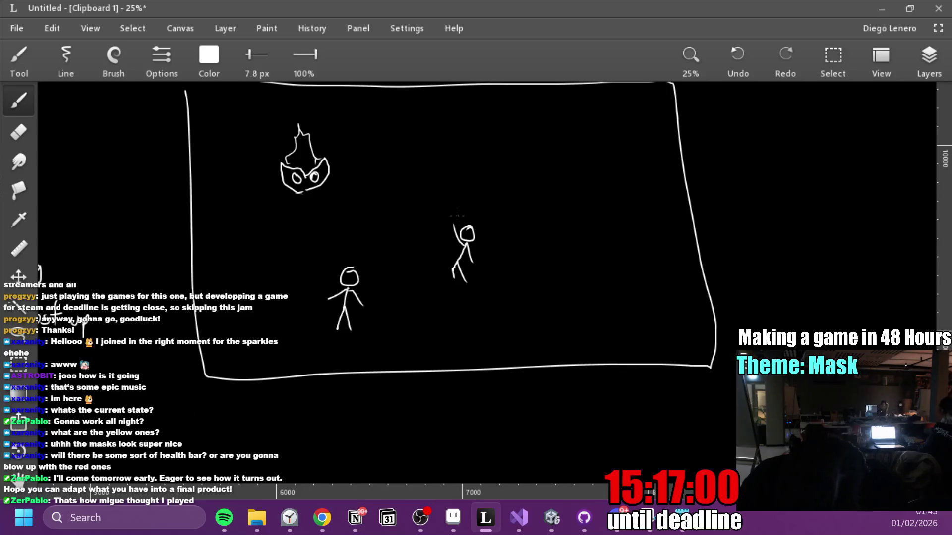
pyautogui.moveTo(387, 101); pyautogui.dragTo(386, 333)
pyautogui.hotkey('ctrl', 'z')
pyautogui.moveTo(488, 278); pyautogui.dragTo(488, 307)
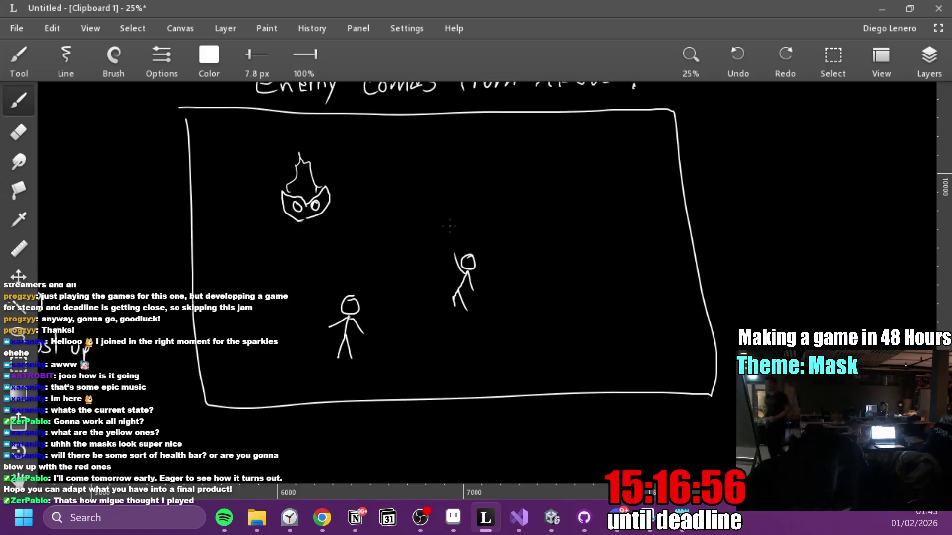
pyautogui.moveTo(438, 209)
pyautogui.mouseDown()
pyautogui.moveTo(446, 224)
pyautogui.moveTo(467, 214)
pyautogui.moveTo(452, 212)
pyautogui.moveTo(446, 162)
pyautogui.moveTo(469, 201)
pyautogui.mouseUp()
# Draw a large crescent slash shape on the right side of the panel.
pyautogui.hscroll(3, 602, 283)
pyautogui.moveTo(544, 195)
pyautogui.mouseDown()
pyautogui.moveTo(493, 288)
pyautogui.moveTo(568, 295)
pyautogui.mouseUp()
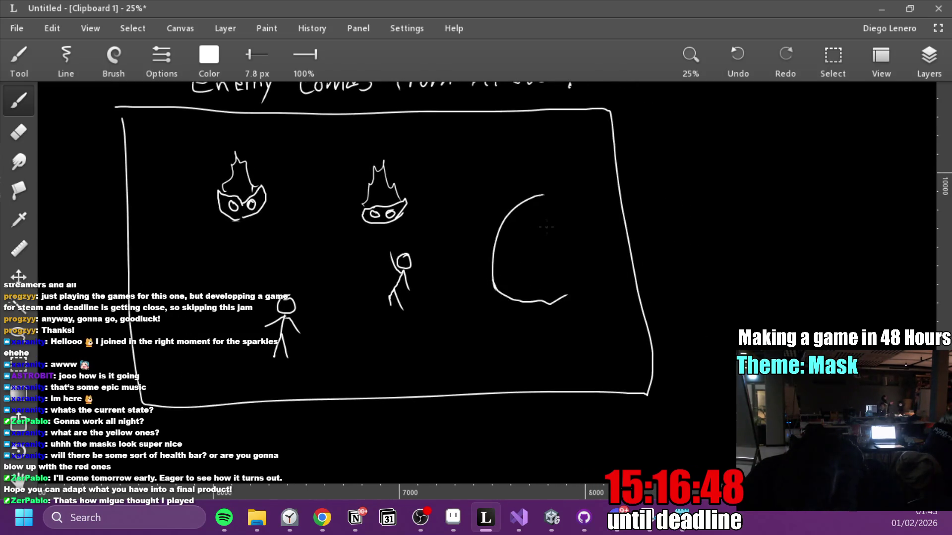
pyautogui.moveTo(543, 196); pyautogui.dragTo(520, 255)
pyautogui.moveTo(567, 208)
pyautogui.mouseDown()
pyautogui.moveTo(580, 253)
pyautogui.moveTo(558, 294)
pyautogui.mouseUp()
pyautogui.moveTo(518, 260)
pyautogui.mouseDown()
pyautogui.moveTo(560, 263)
pyautogui.moveTo(568, 250)
pyautogui.mouseUp()
# Switch the brush to bright yellow and draw sparkle strokes beside the crescent.
pyautogui.click(210, 55)
pyautogui.click(279, 202)
pyautogui.moveTo(278, 225); pyautogui.dragTo(246, 253)
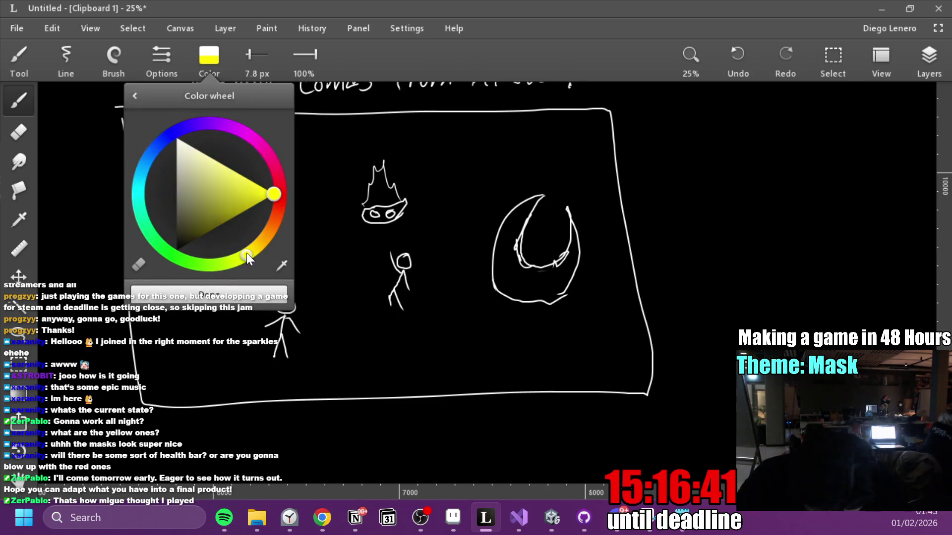
pyautogui.click(217, 58)
pyautogui.moveTo(475, 200); pyautogui.dragTo(503, 217)
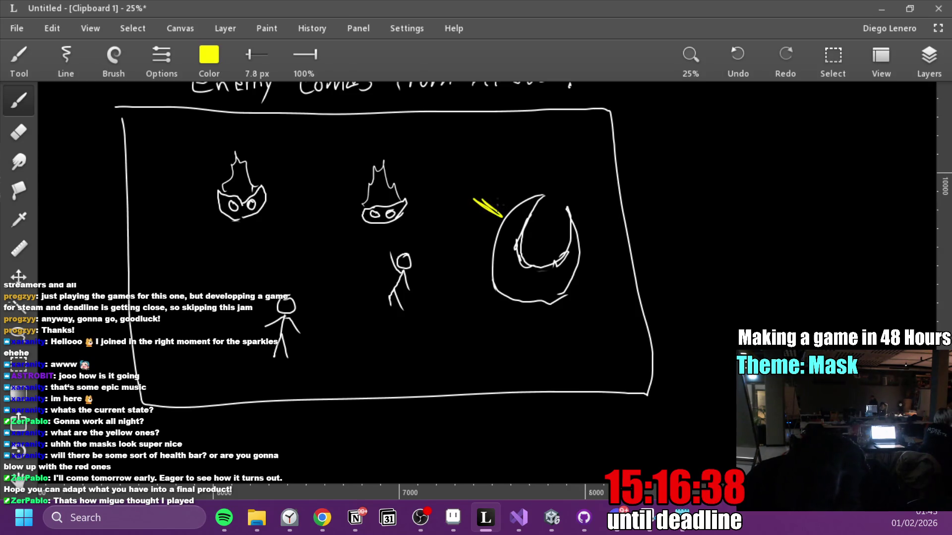
pyautogui.moveTo(488, 167)
pyautogui.mouseDown()
pyautogui.moveTo(501, 203)
pyautogui.moveTo(519, 203)
pyautogui.mouseUp()
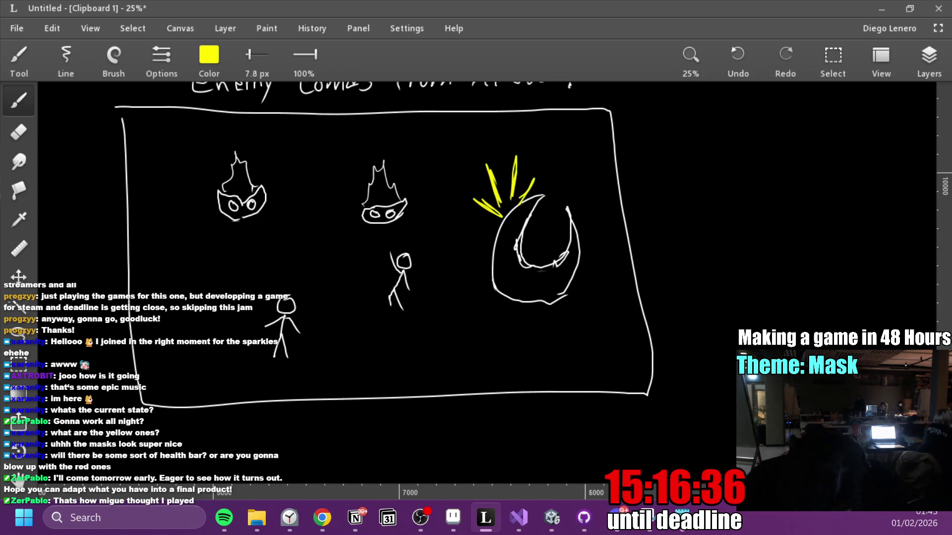
# Switch back to white and draw the X-eyed mask atop the crescent.
pyautogui.click(208, 57)
pyautogui.click(176, 135)
pyautogui.click(215, 62)
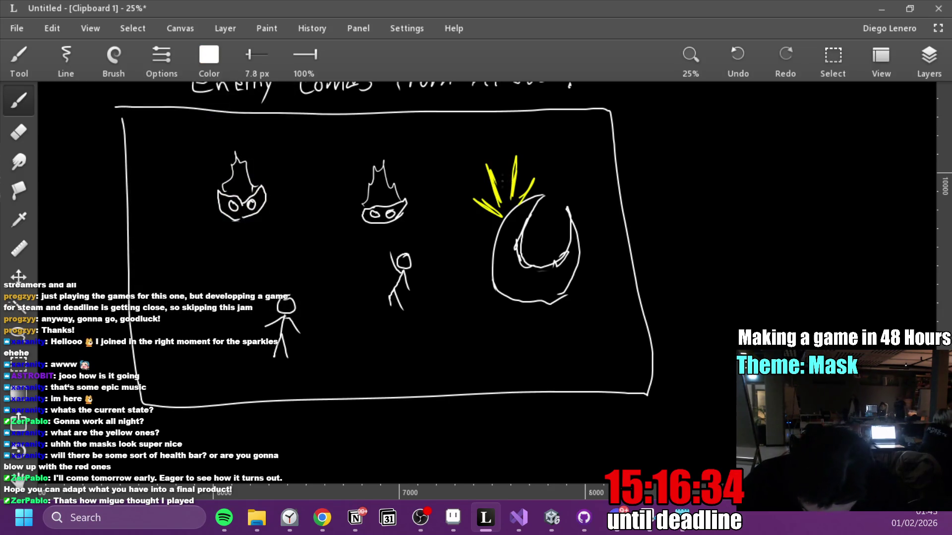
pyautogui.moveTo(492, 204)
pyautogui.mouseDown()
pyautogui.moveTo(510, 194)
pyautogui.moveTo(499, 183)
pyautogui.moveTo(506, 148)
pyautogui.moveTo(533, 193)
pyautogui.moveTo(521, 193)
pyautogui.mouseUp()
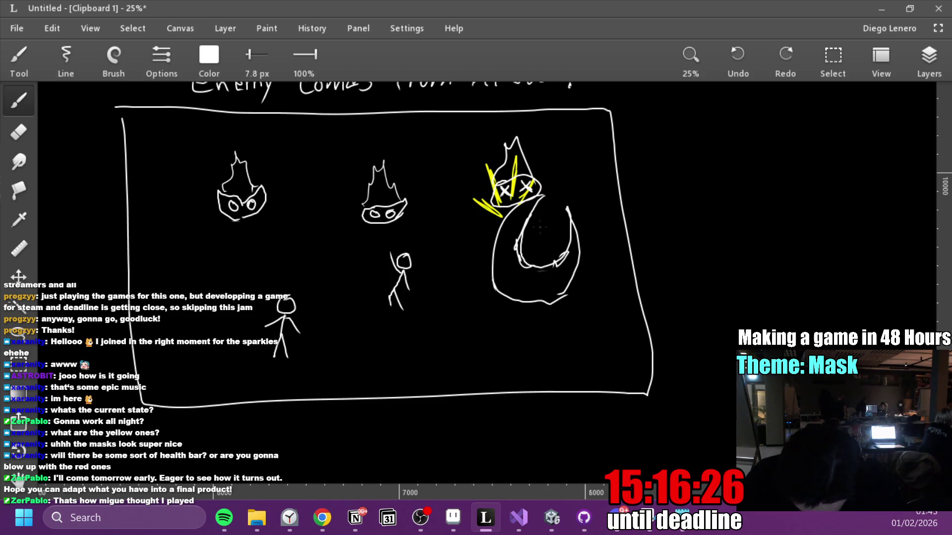
pyautogui.moveTo(548, 221)
pyautogui.mouseDown()
pyautogui.moveTo(540, 233)
pyautogui.moveTo(546, 218)
pyautogui.mouseUp()
pyautogui.moveTo(561, 183)
pyautogui.mouseDown()
pyautogui.moveTo(557, 206)
pyautogui.moveTo(522, 249)
pyautogui.mouseUp()
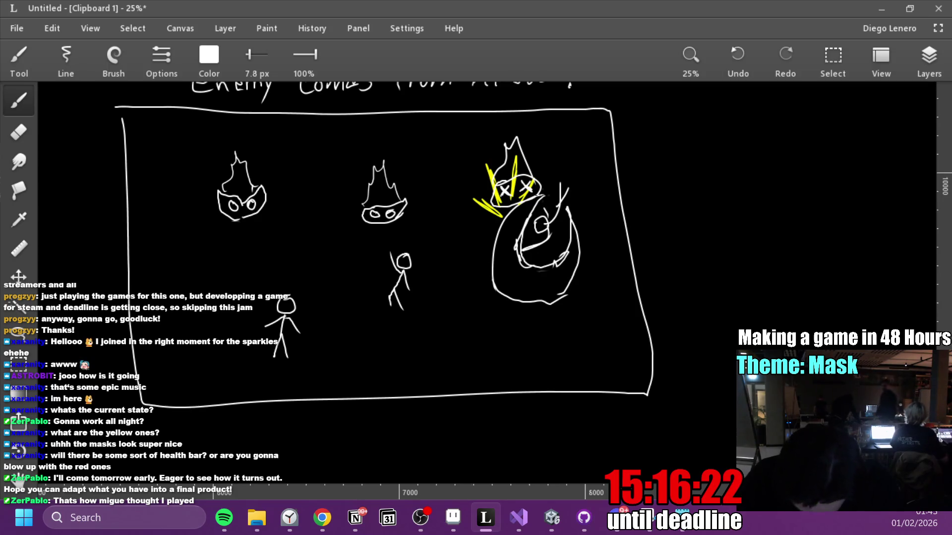
pyautogui.moveTo(541, 195)
pyautogui.mouseDown()
pyautogui.moveTo(591, 382)
pyautogui.moveTo(597, 291)
pyautogui.mouseUp()
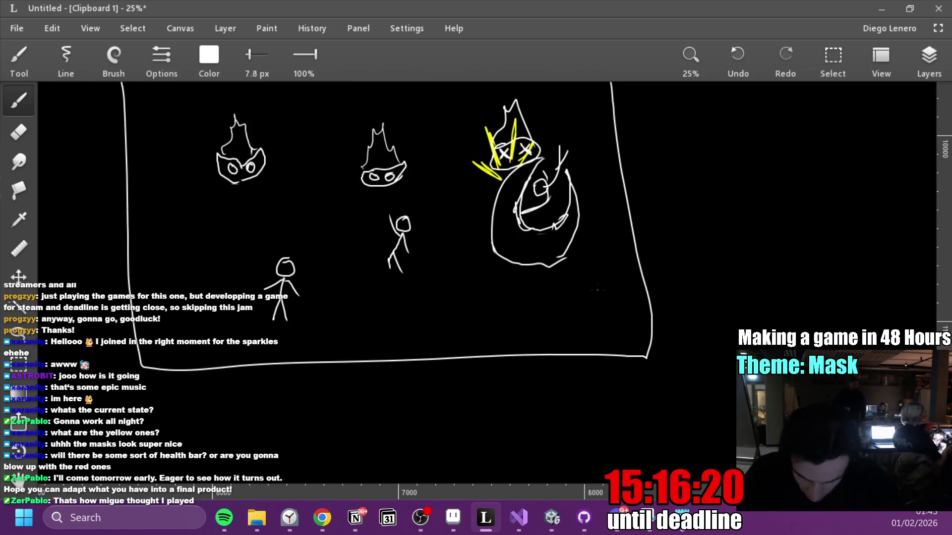
# Draw a long blade extending from the middle stick figure.
pyautogui.moveTo(410, 250); pyautogui.dragTo(419, 274)
pyautogui.moveTo(434, 307); pyautogui.dragTo(409, 246)
pyautogui.moveTo(607, 355)
pyautogui.mouseDown()
pyautogui.moveTo(567, 412)
pyautogui.moveTo(594, 393)
pyautogui.moveTo(623, 403)
pyautogui.moveTo(542, 398)
pyautogui.mouseUp()
# Erase the panel's right border with a 36 px eraser, then extend the top edge rightward.
pyautogui.press('e')
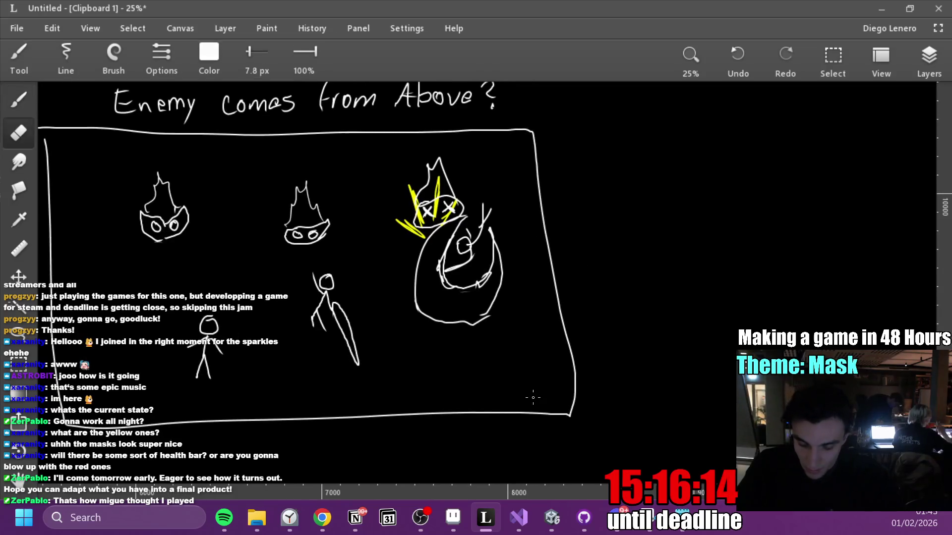
pyautogui.moveTo(550, 263); pyautogui.dragTo(539, 166)
pyautogui.moveTo(254, 60); pyautogui.dragTo(282, 61)
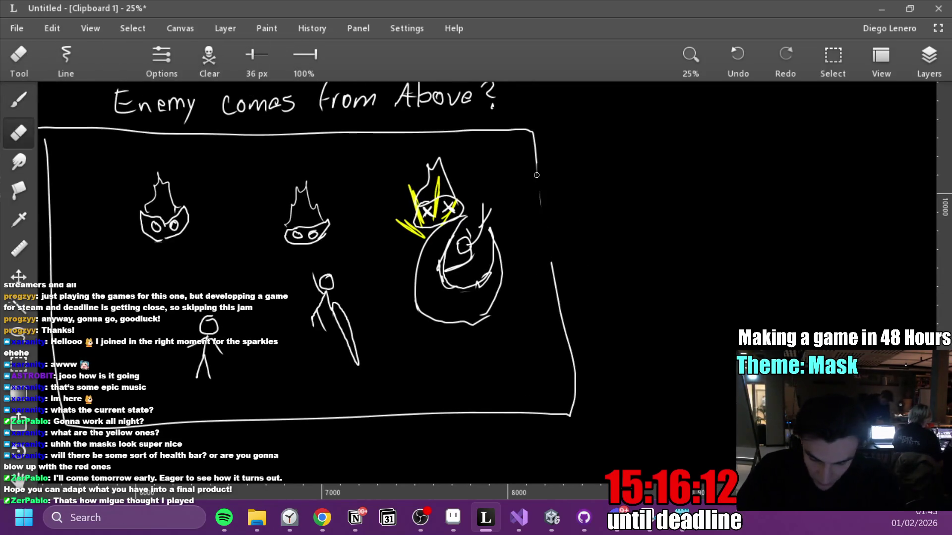
pyautogui.moveTo(554, 278); pyautogui.dragTo(574, 358)
pyautogui.moveTo(570, 318); pyautogui.dragTo(580, 395)
pyautogui.moveTo(553, 262); pyautogui.dragTo(554, 277)
pyautogui.press('b')
pyautogui.moveTo(532, 132); pyautogui.dragTo(582, 128)
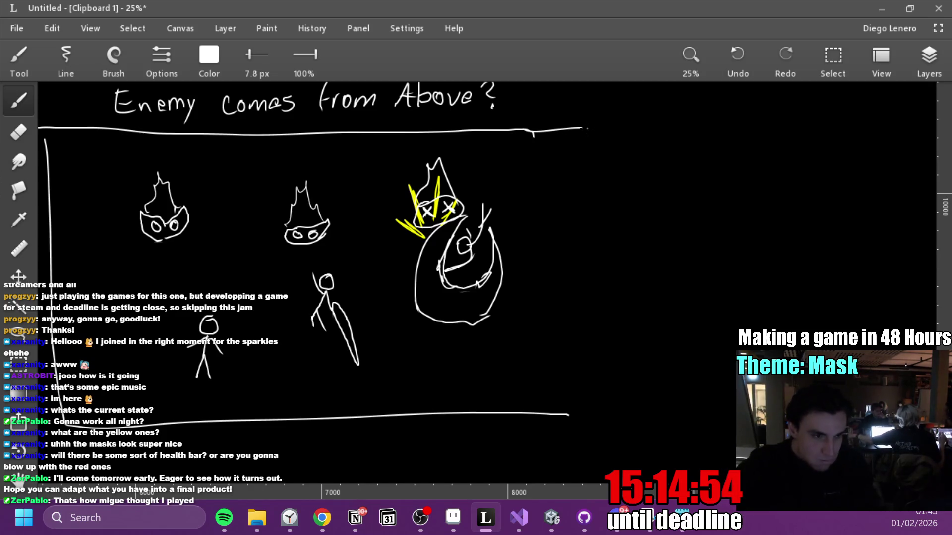
# Write 'Jump' and 'Double', sketch a figure on a mask labelled 'Land on it', and close the frame.
pyautogui.moveTo(602, 280)
pyautogui.mouseDown()
pyautogui.moveTo(557, 314)
pyautogui.moveTo(663, 293)
pyautogui.moveTo(681, 269)
pyautogui.mouseUp()
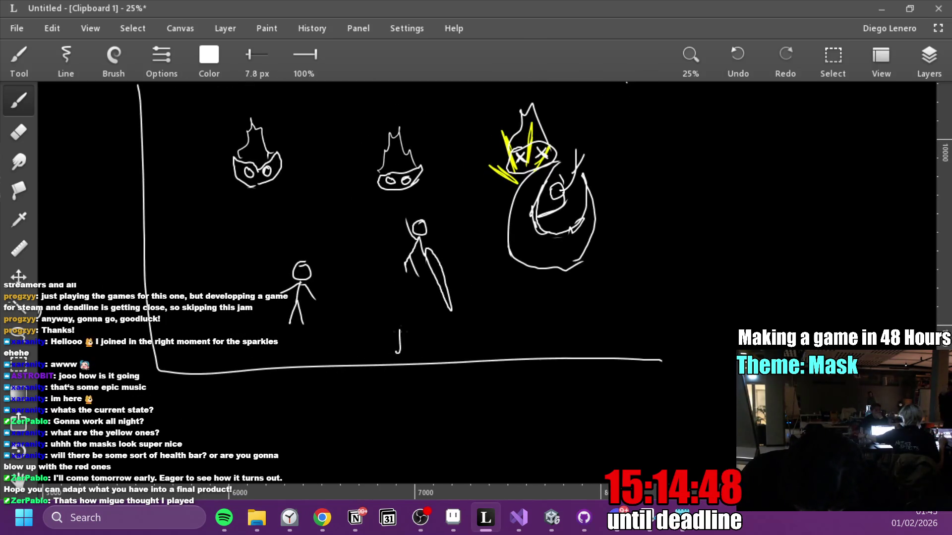
pyautogui.moveTo(418, 355); pyautogui.dragTo(440, 353)
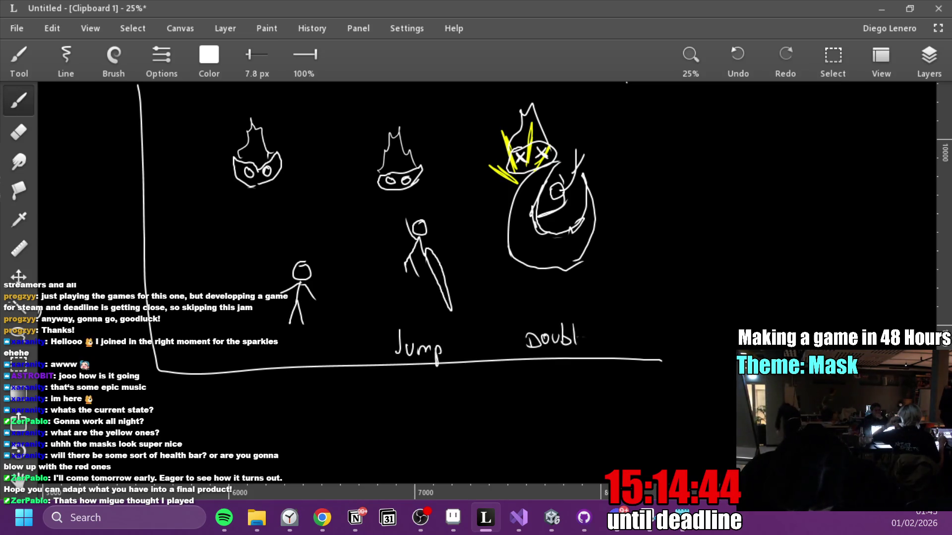
pyautogui.moveTo(574, 332); pyautogui.dragTo(414, 362)
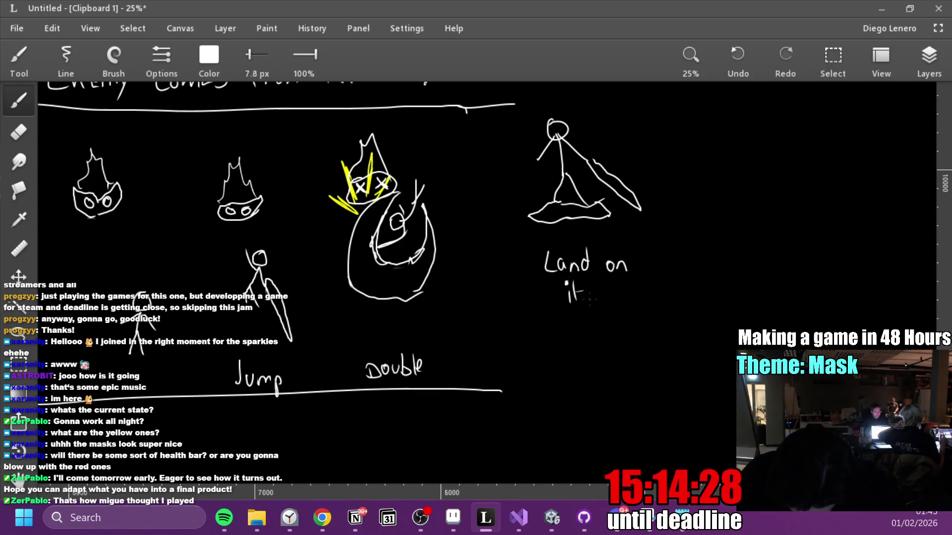
pyautogui.moveTo(682, 161)
pyautogui.mouseDown()
pyautogui.moveTo(684, 391)
pyautogui.moveTo(483, 389)
pyautogui.mouseUp()
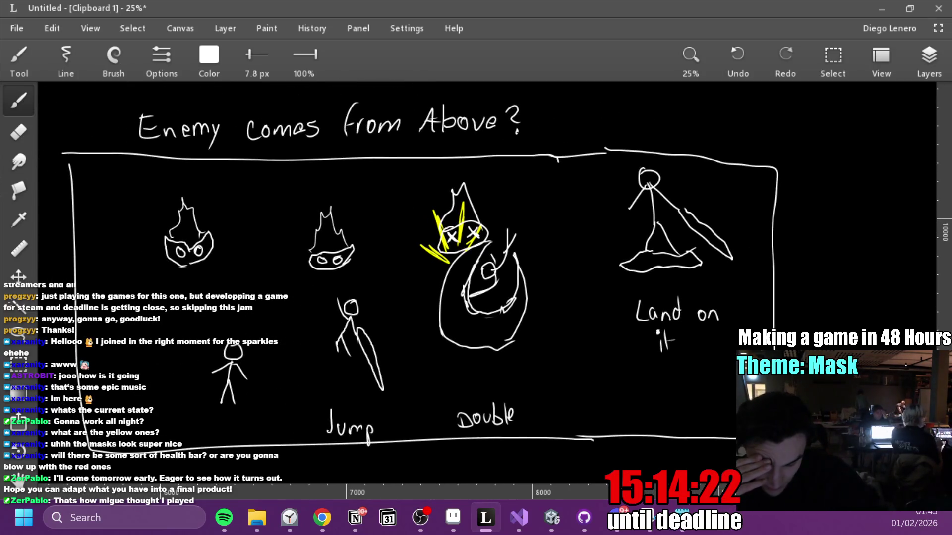
# Set the brush to full-saturation magenta, outline the left mask's underside, then switch to the browser.
pyautogui.click(217, 55)
pyautogui.click(231, 126)
pyautogui.moveTo(268, 194); pyautogui.dragTo(293, 193)
pyautogui.click(206, 64)
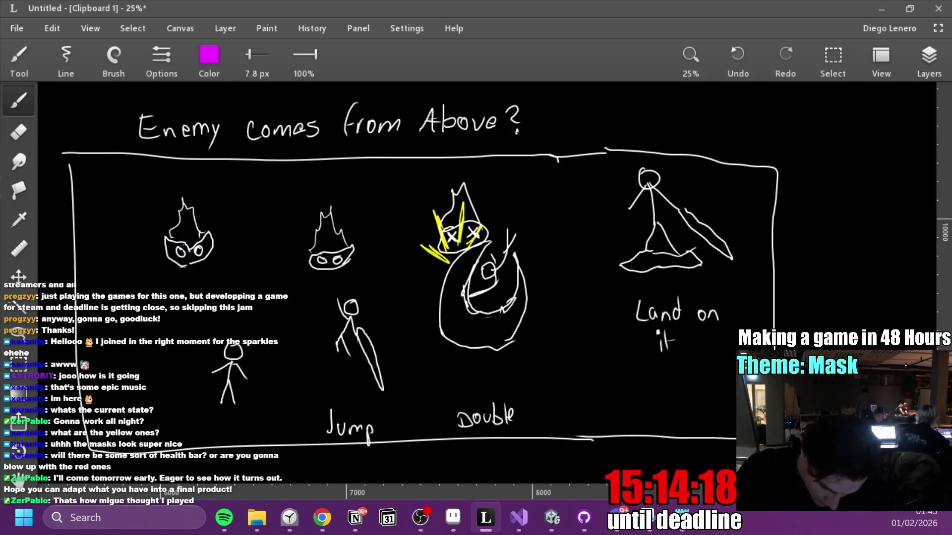
pyautogui.moveTo(184, 244); pyautogui.dragTo(217, 249)
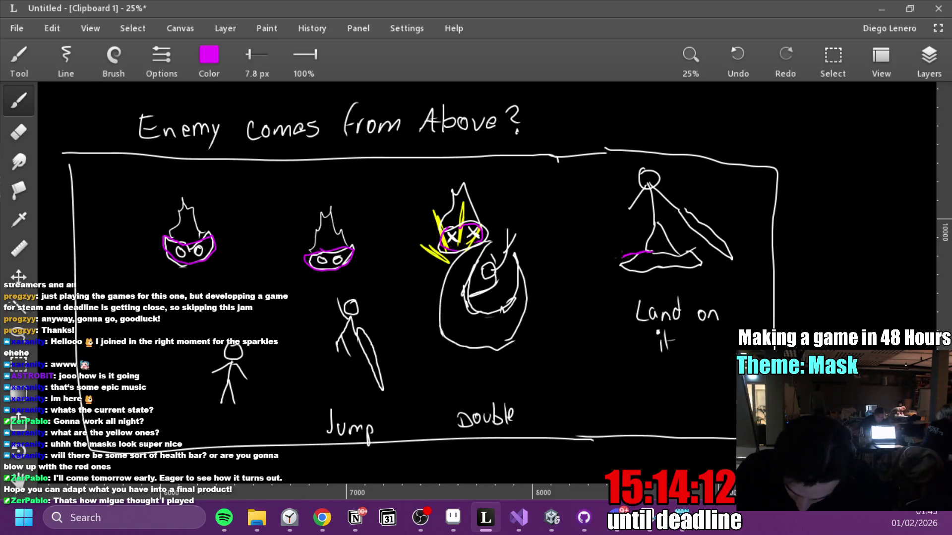
pyautogui.moveTo(635, 254)
pyautogui.mouseDown()
pyautogui.moveTo(739, 232)
pyautogui.moveTo(705, 204)
pyautogui.mouseUp()
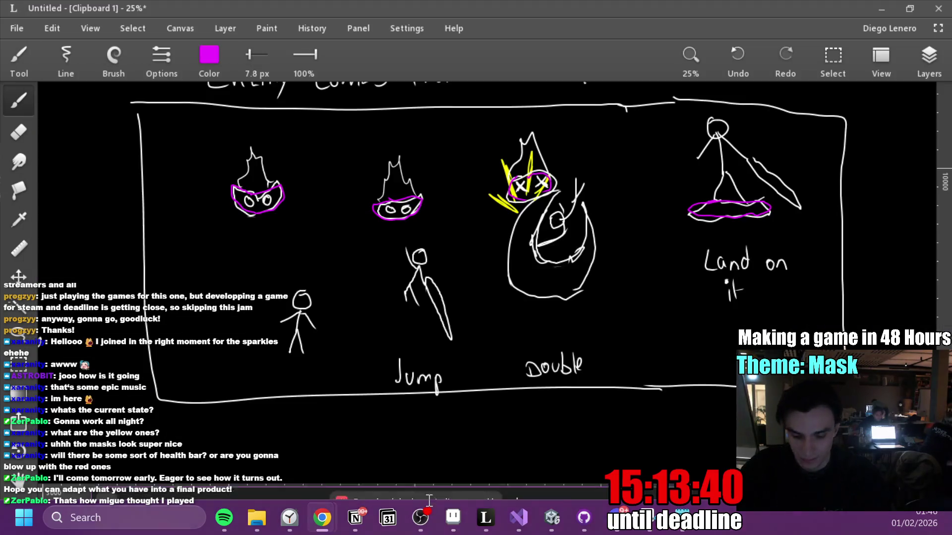
pyautogui.click(322, 517)
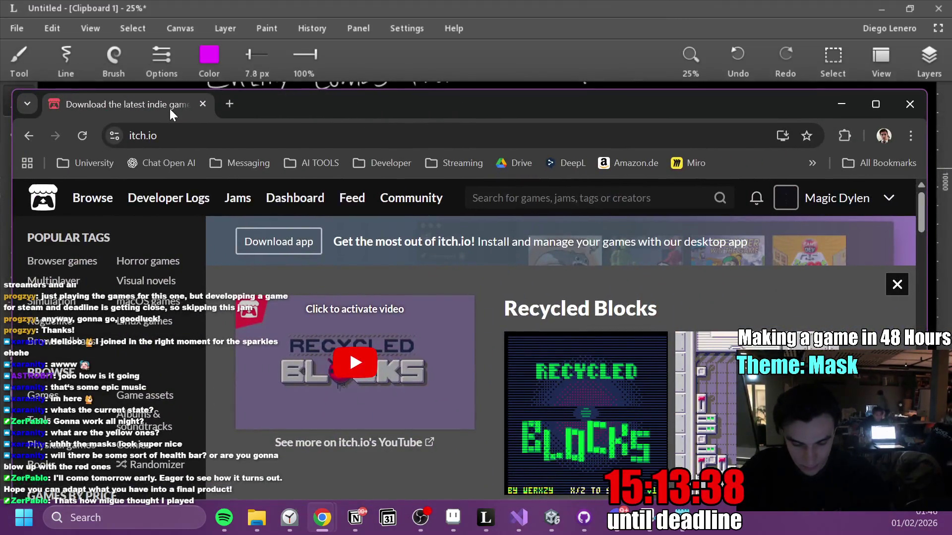
# Maximize the browser and open the RadioFrog page from your itch.io profile.
pyautogui.click(873, 104)
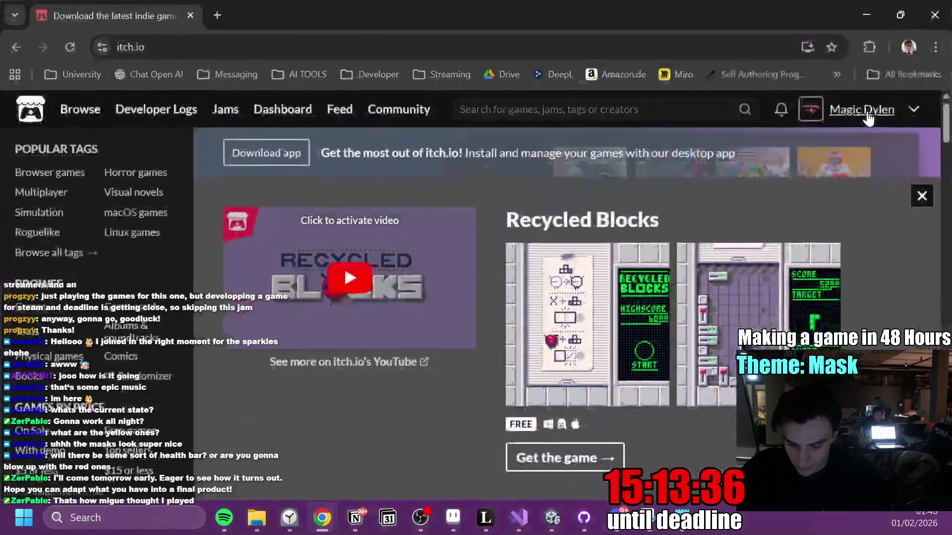
pyautogui.click(868, 110)
pyautogui.scroll(-5, 484, 233)
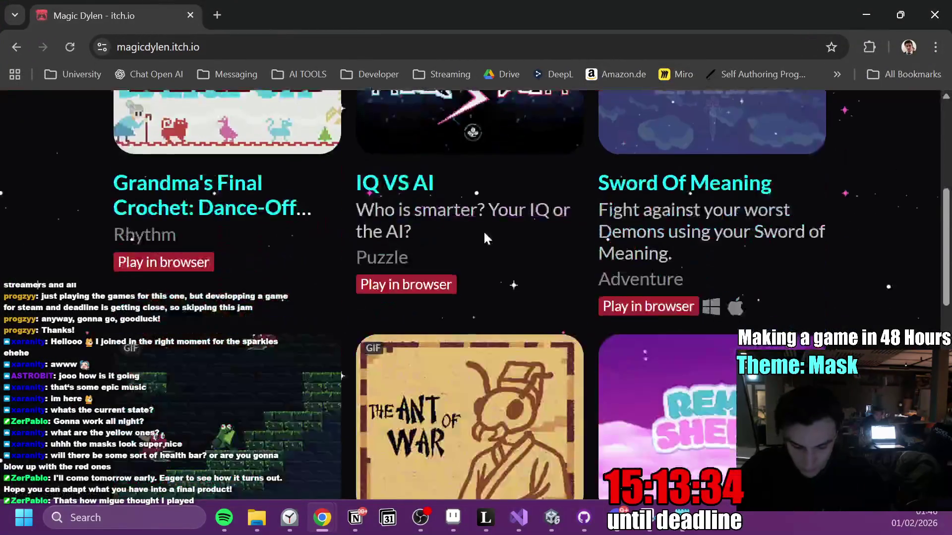
pyautogui.click(268, 362)
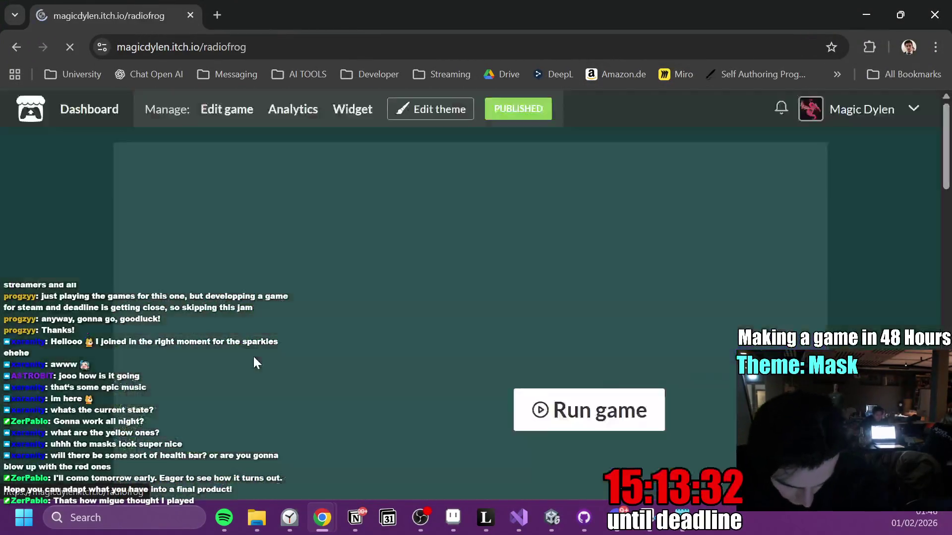
# Run the RadioFrog web build and get past its title screen.
pyautogui.click(531, 409)
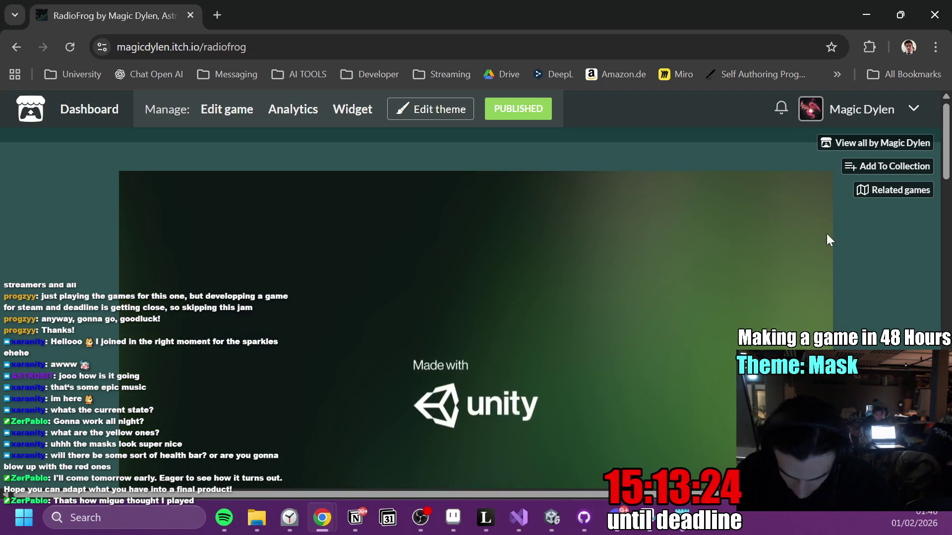
pyautogui.scroll(-1, 869, 257)
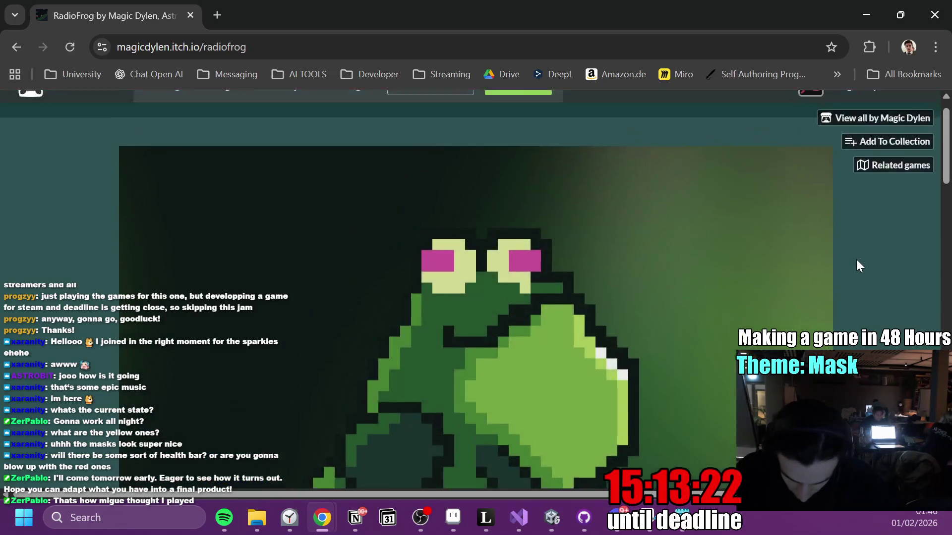
pyautogui.scroll(-2, 860, 266)
pyautogui.click(773, 316)
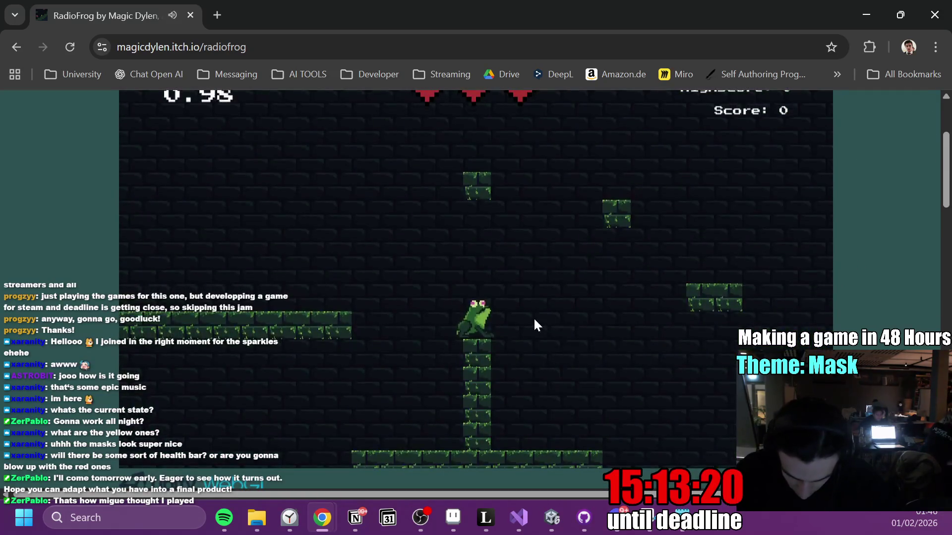
# Jump the frog up the shaft across platforms, blasting enemies along the way.
pyautogui.press('space')
pyautogui.press('Left')
pyautogui.press('space')
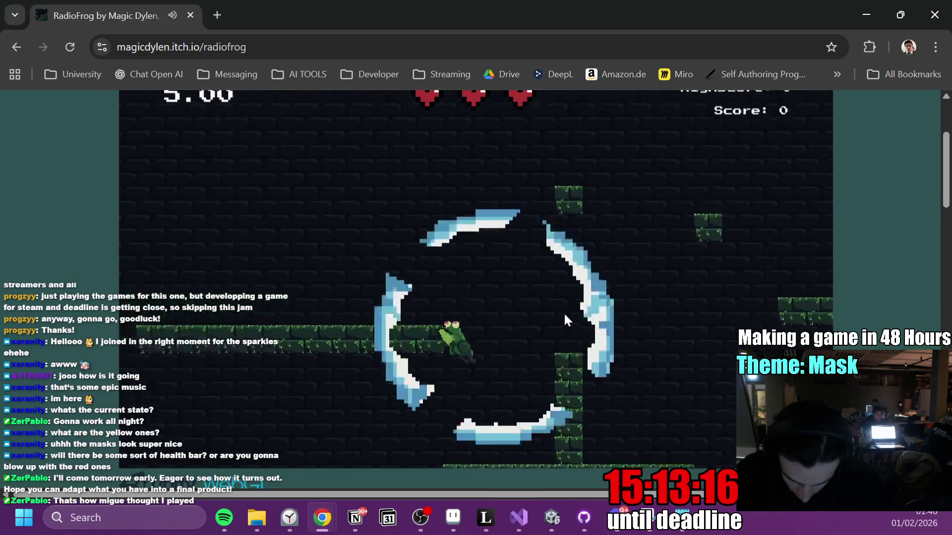
pyautogui.press('space')
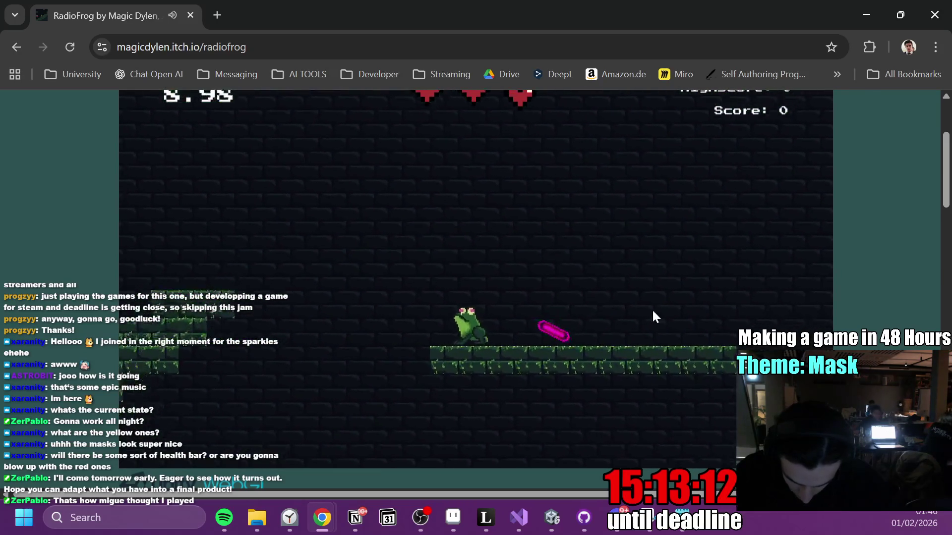
pyautogui.press('space')
pyautogui.press('space')
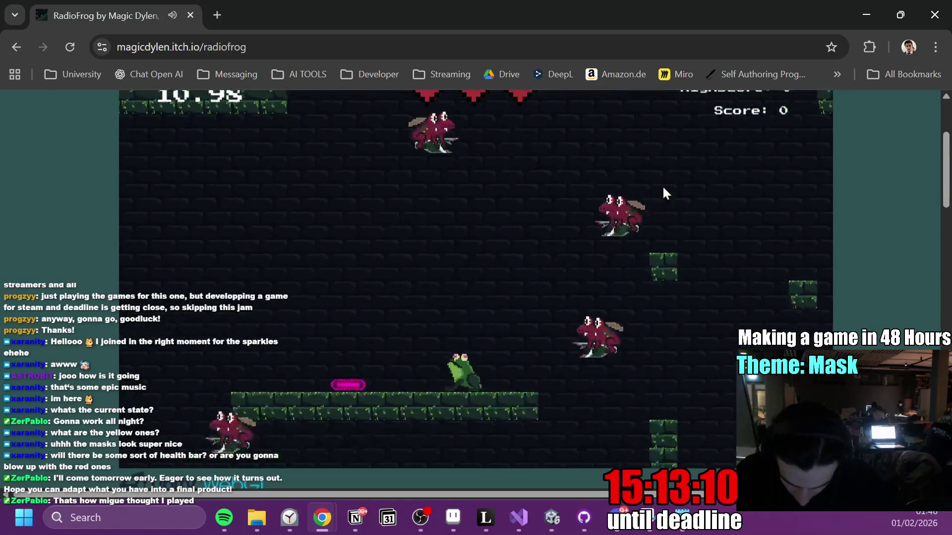
pyautogui.press('space')
pyautogui.press('space')
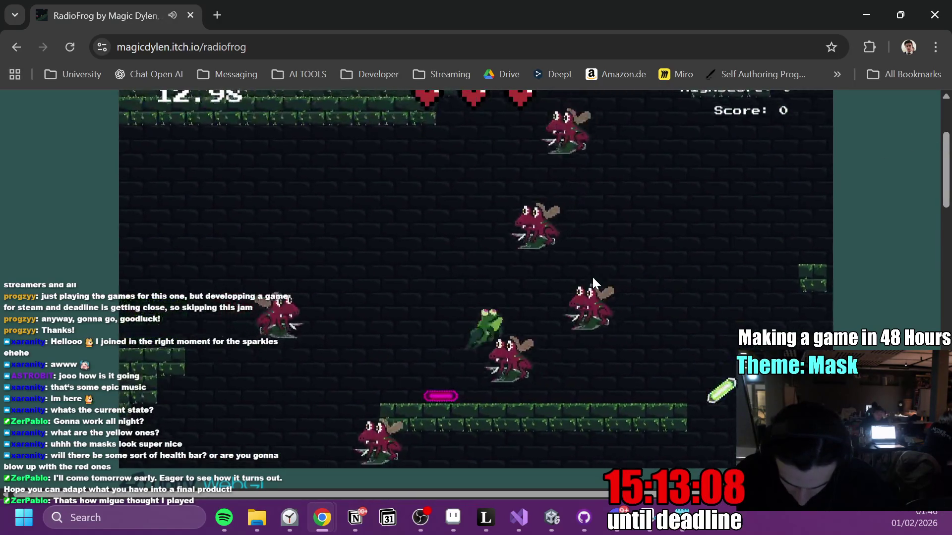
pyautogui.press('space')
pyautogui.press('space')
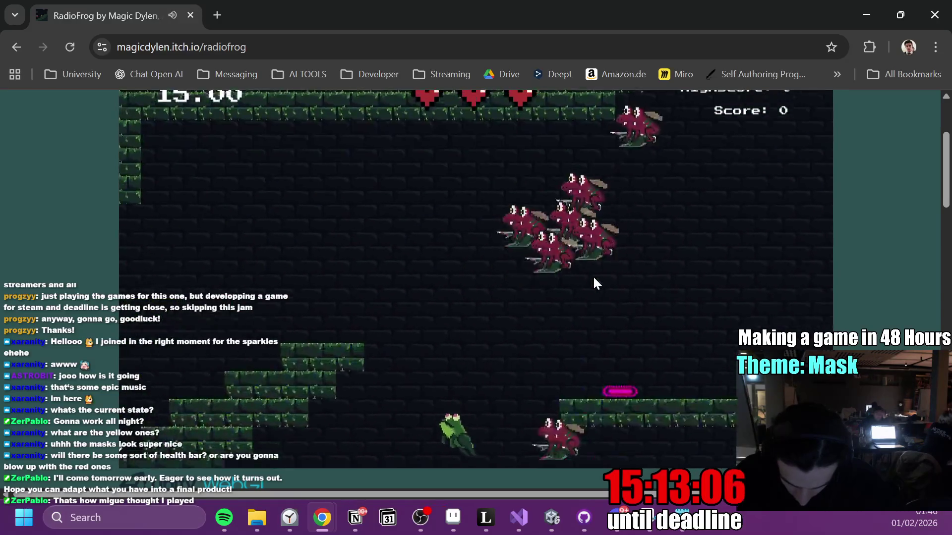
pyautogui.press('space')
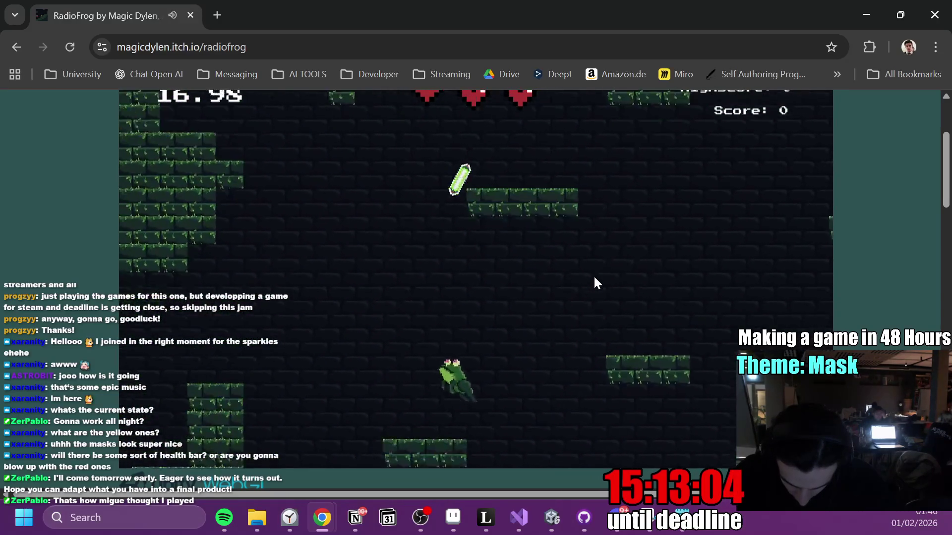
pyautogui.press('space')
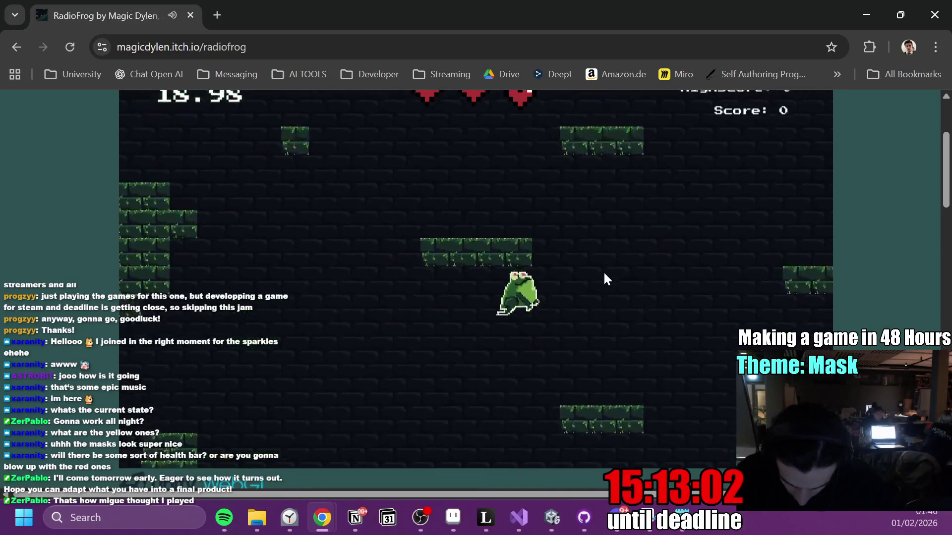
pyautogui.press('space')
pyautogui.press('space')
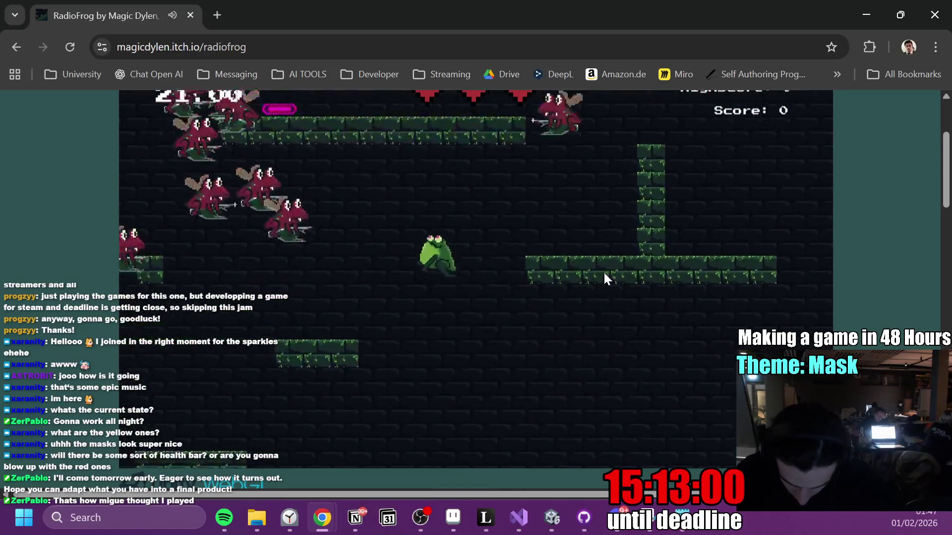
pyautogui.press('space')
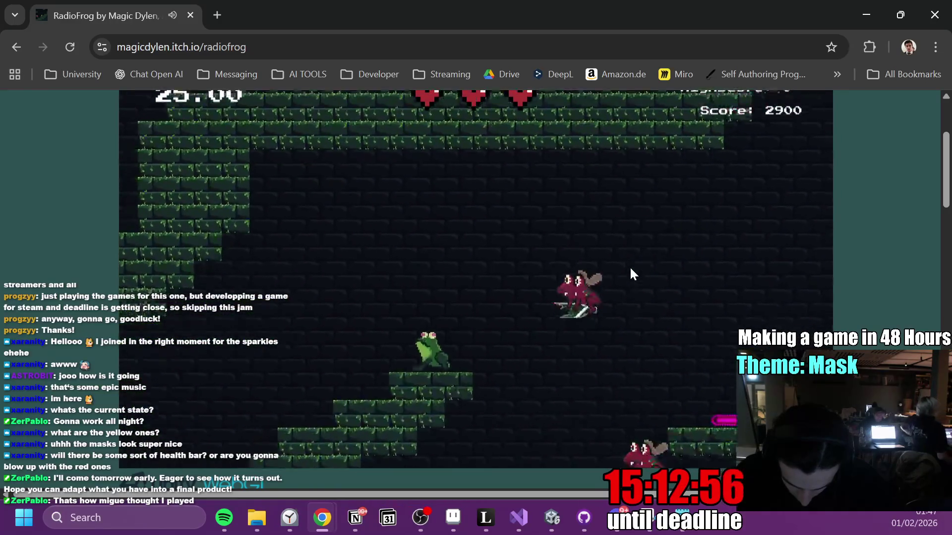
pyautogui.press('space')
pyautogui.press('space')
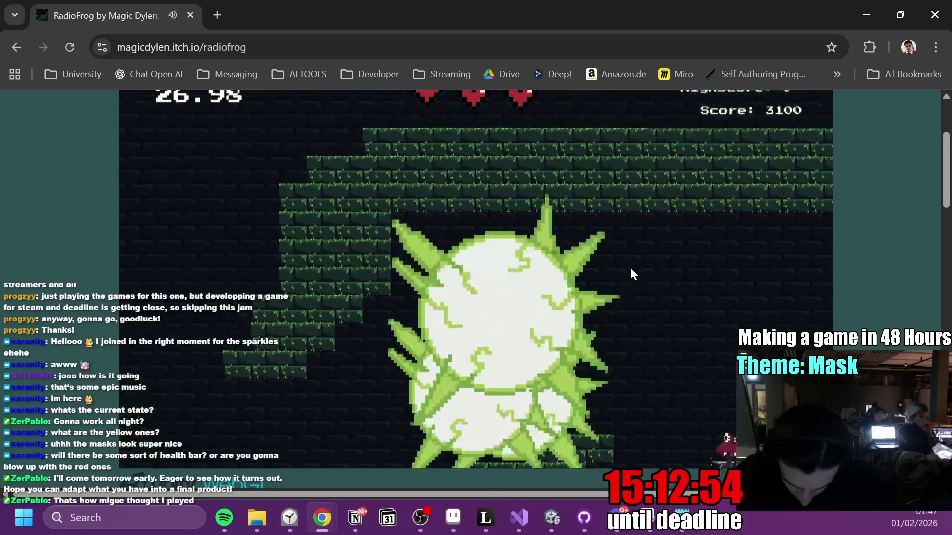
pyautogui.press('space')
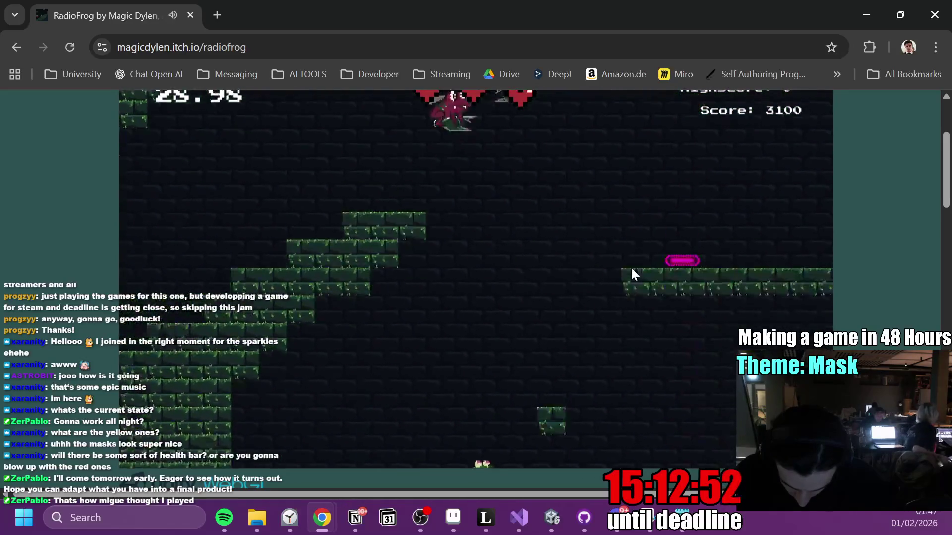
pyautogui.press('space')
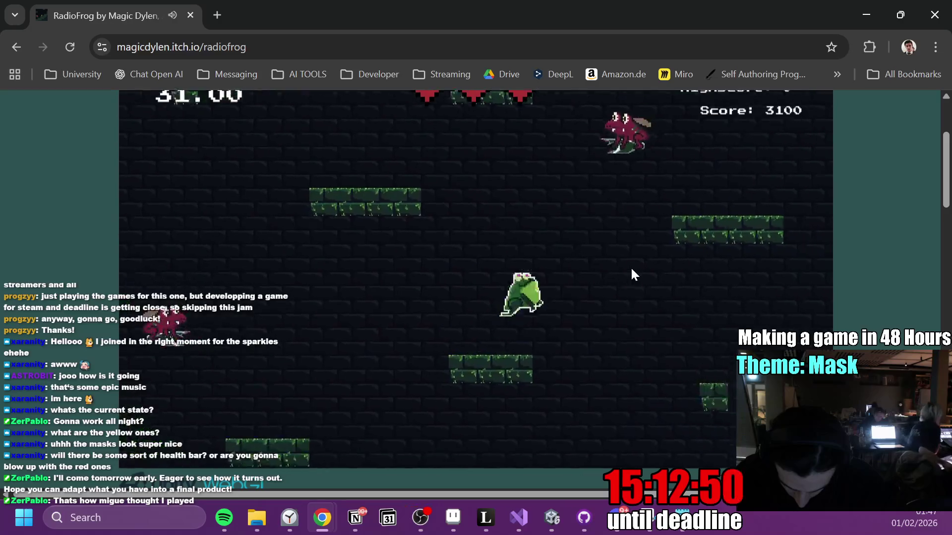
pyautogui.press('space')
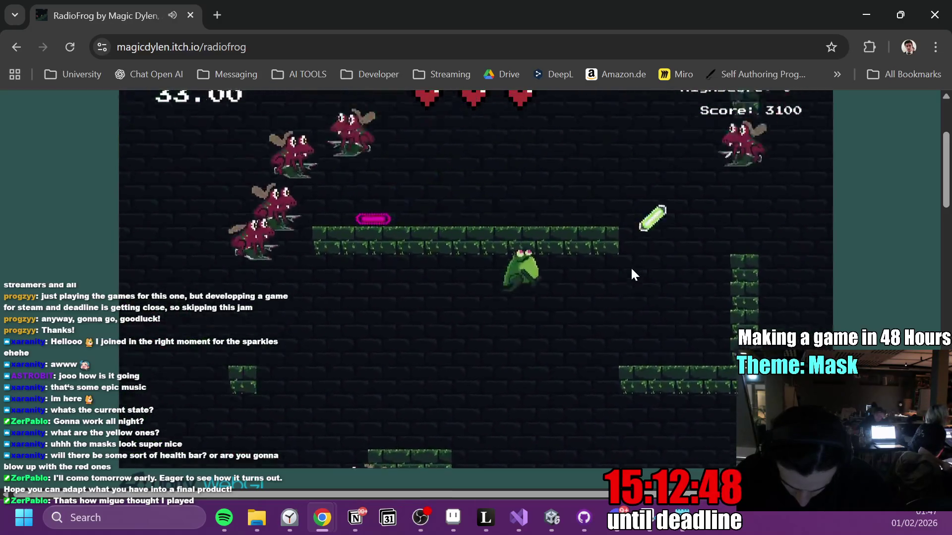
pyautogui.press('space')
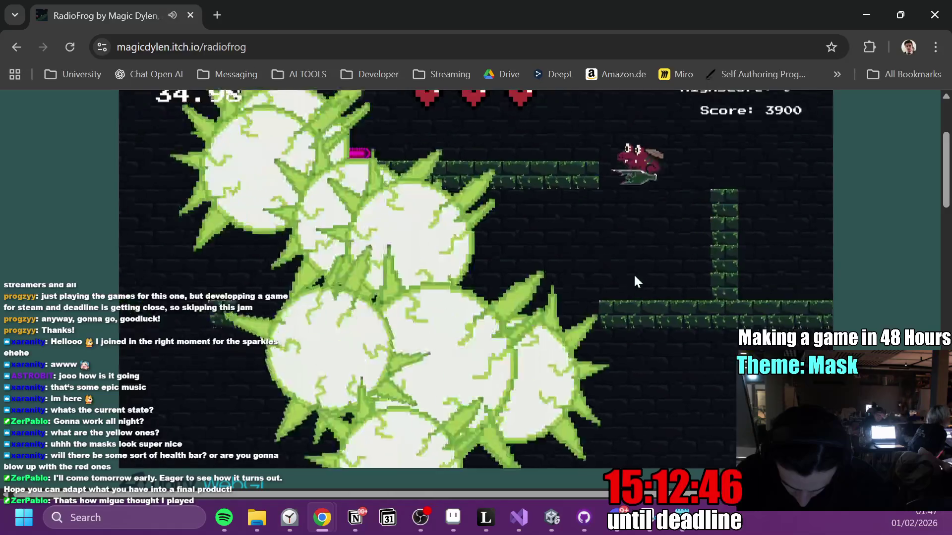
pyautogui.press('space')
pyautogui.press('space')
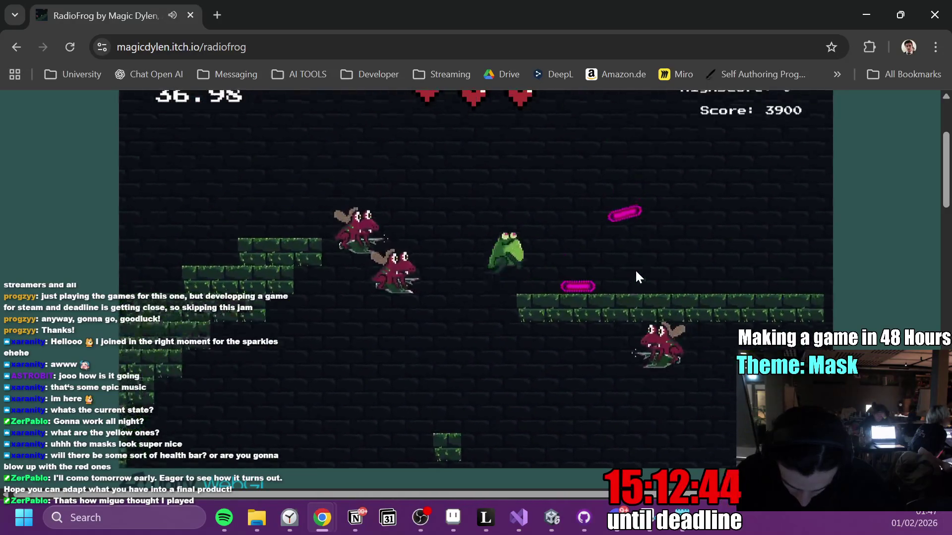
pyautogui.press('space')
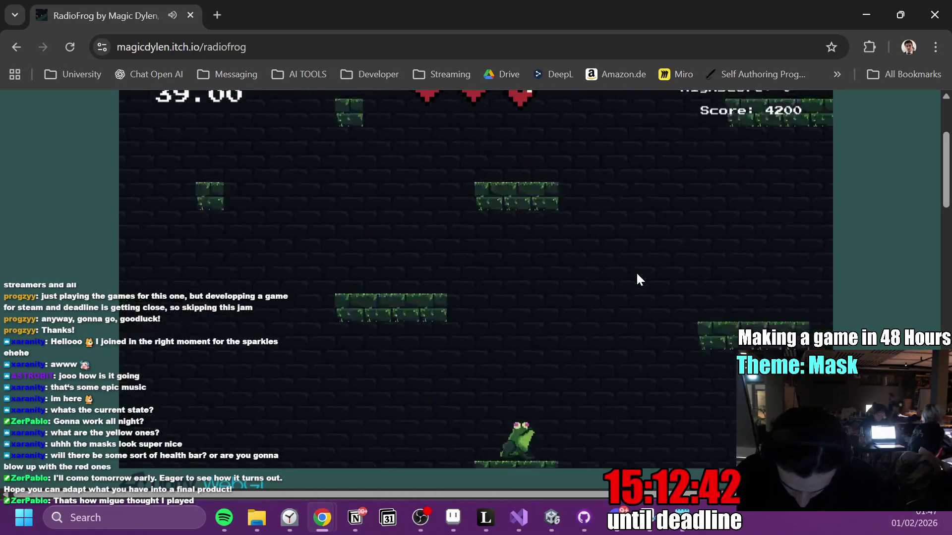
# Keep moving between platforms and slashing enemies until the score reaches 12000.
pyautogui.press('Left')
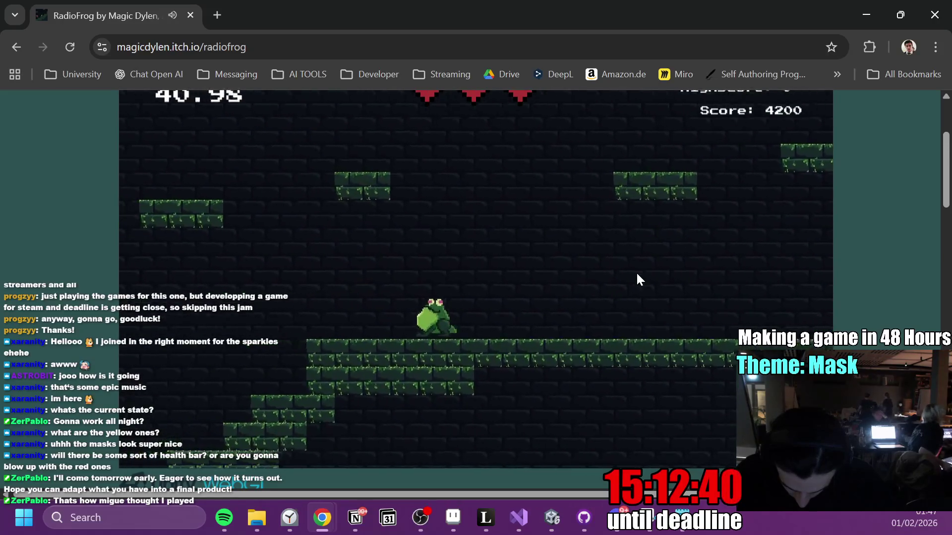
pyautogui.press('space')
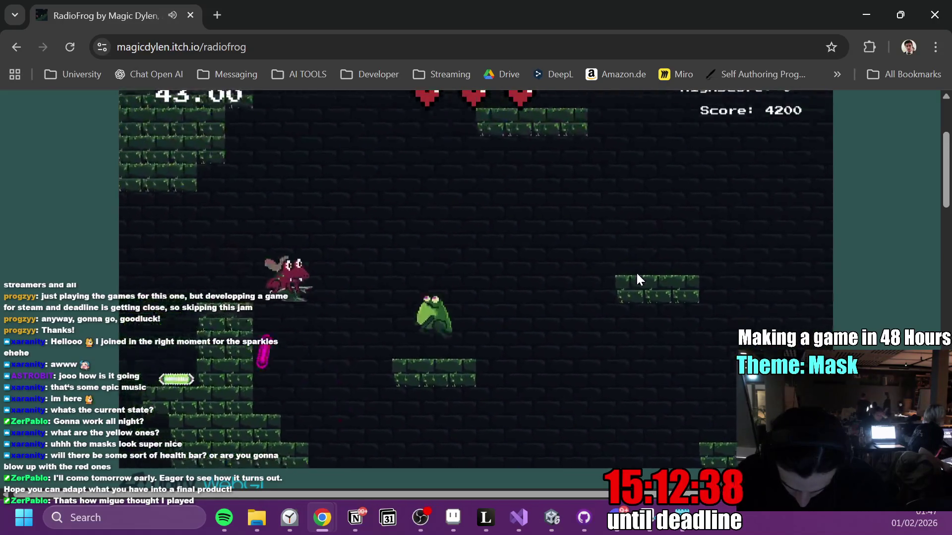
pyautogui.press('space')
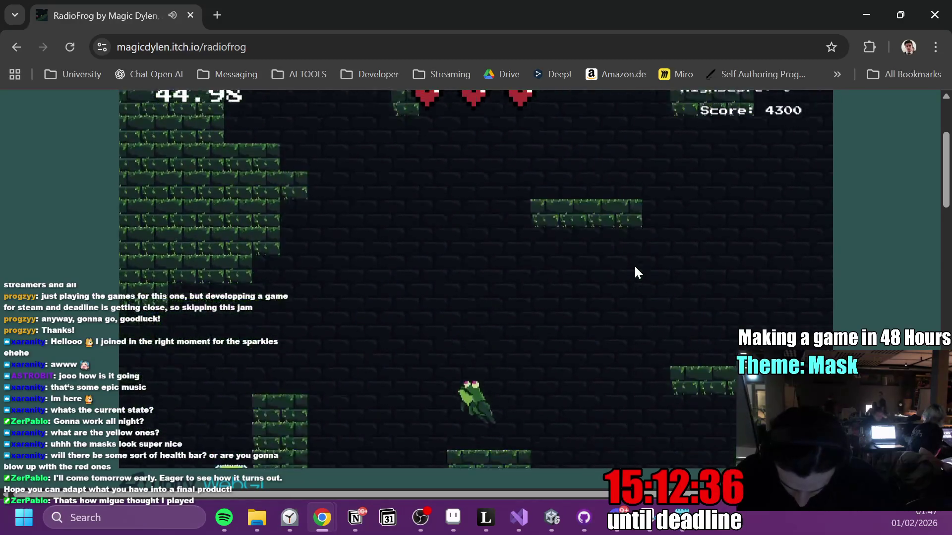
pyautogui.press('space')
pyautogui.press('Left')
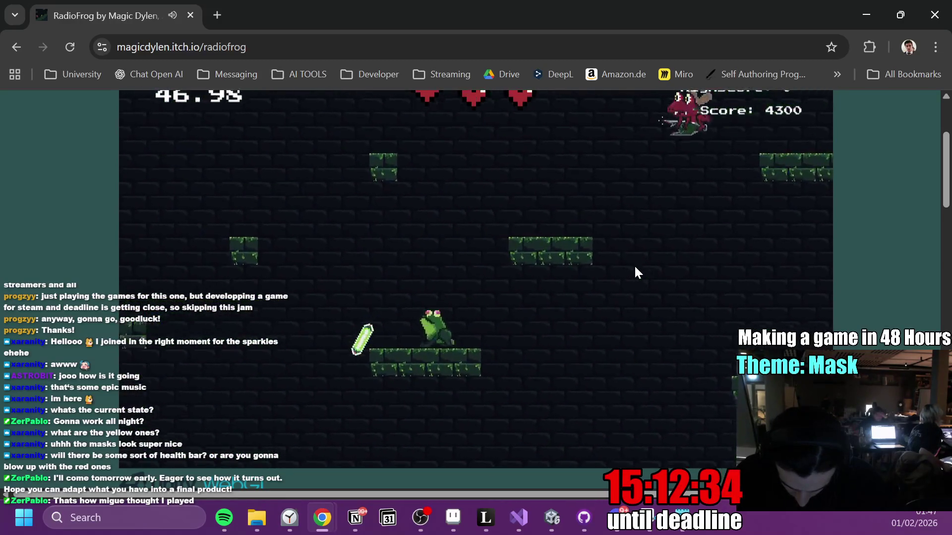
pyautogui.press('space')
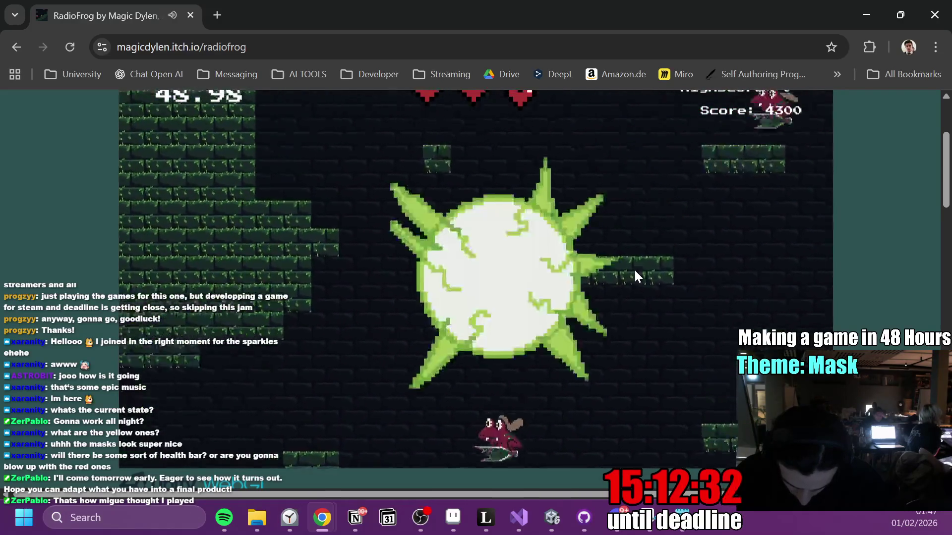
pyautogui.press('space')
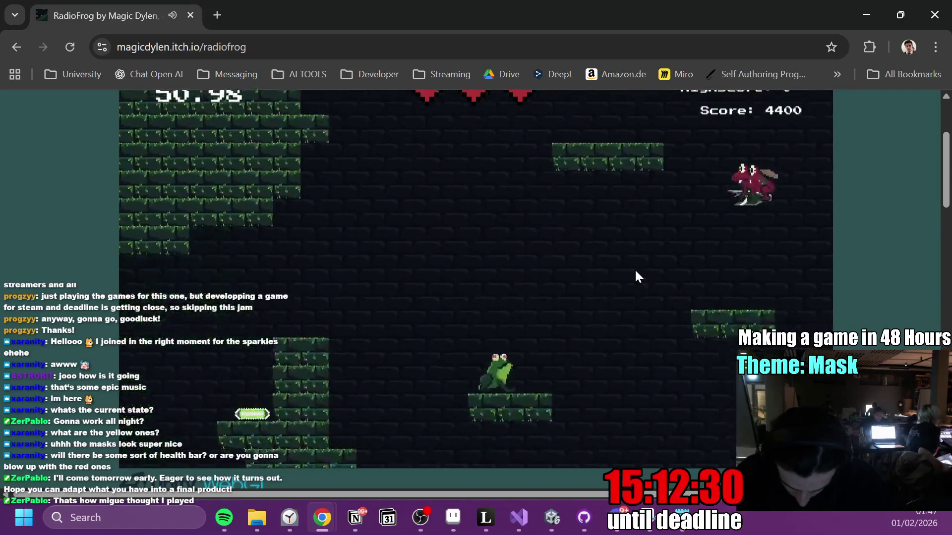
pyautogui.press('space')
pyautogui.press('Left')
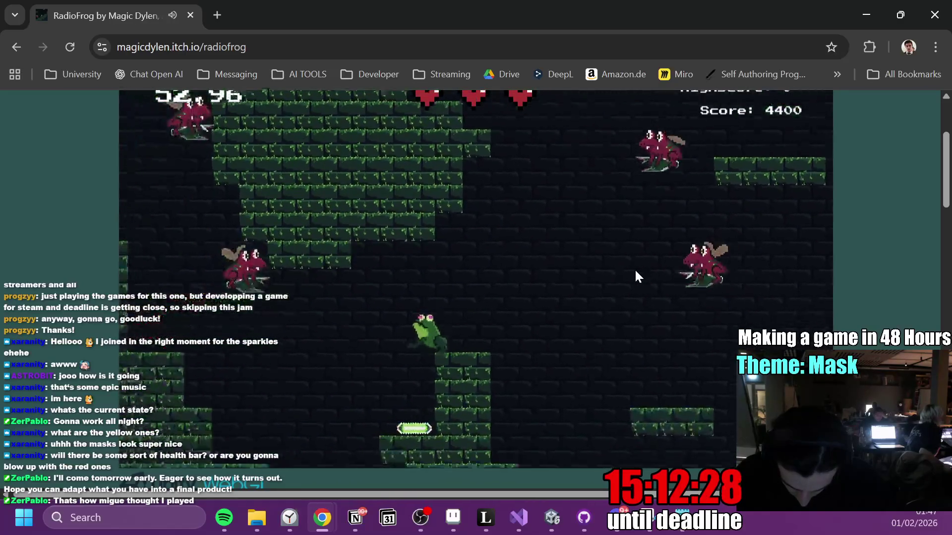
pyautogui.press('Right')
pyautogui.press('space')
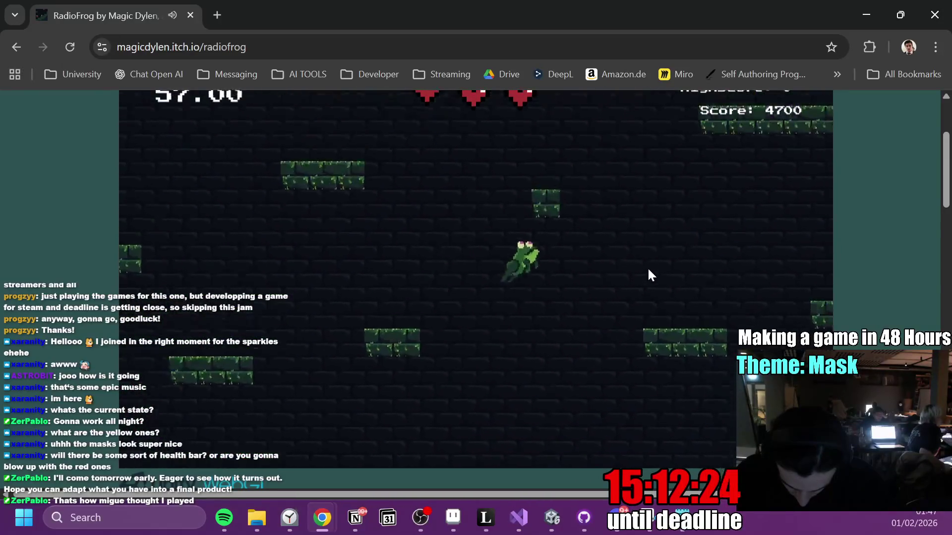
pyautogui.press('Left')
pyautogui.press('space')
pyautogui.press('Right')
pyautogui.press('Right')
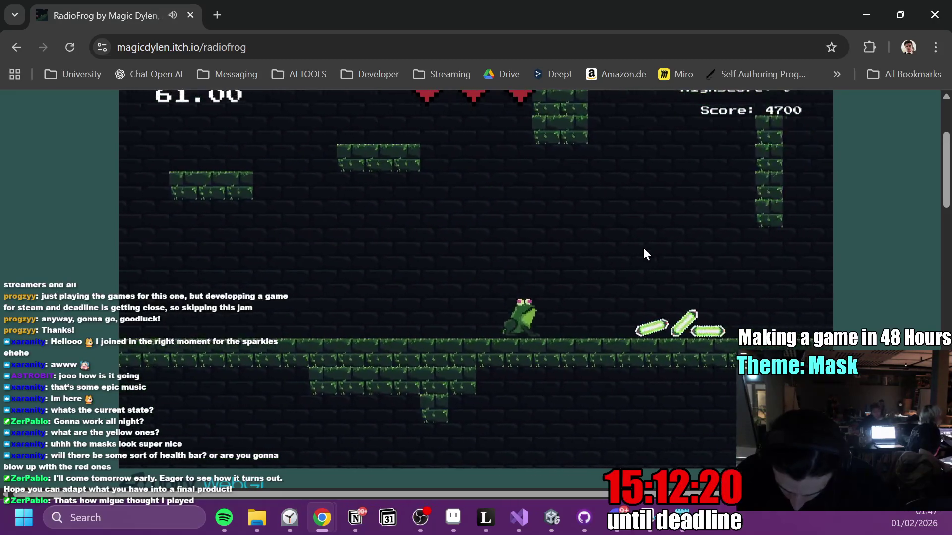
pyautogui.press('Left')
pyautogui.press('space')
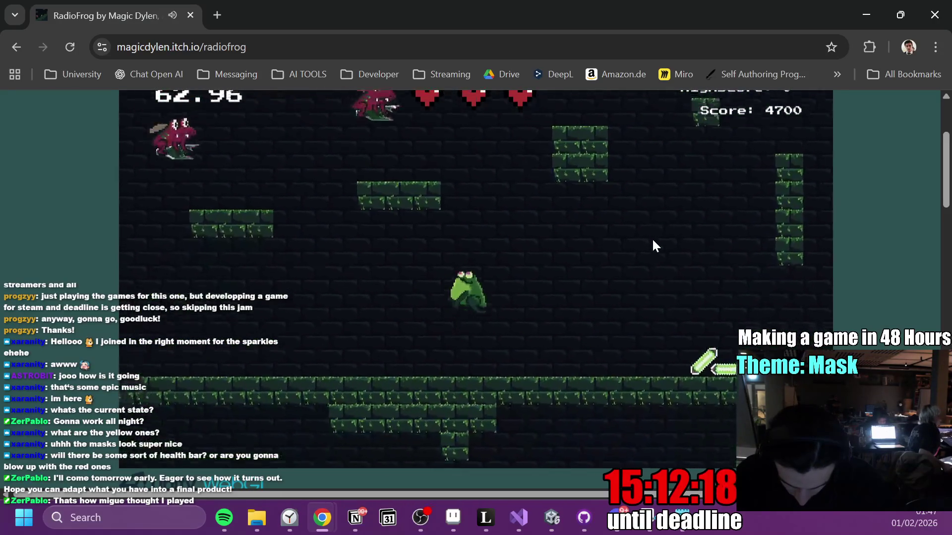
pyautogui.press('Left')
pyautogui.press('space')
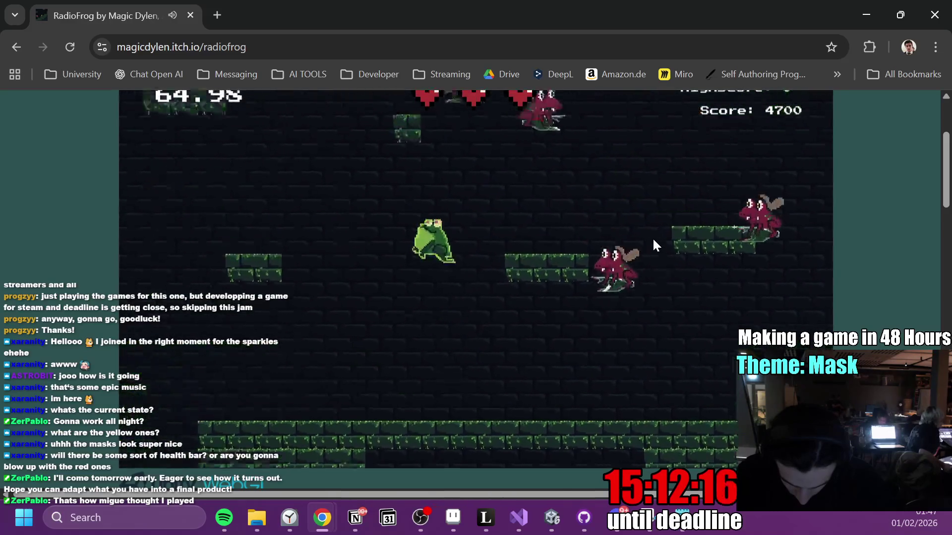
pyautogui.press('space')
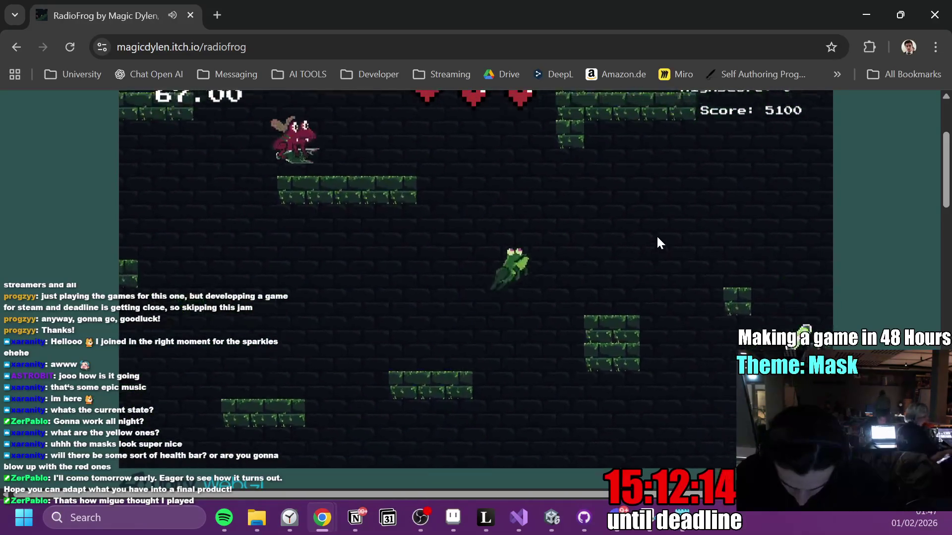
pyautogui.press('Left')
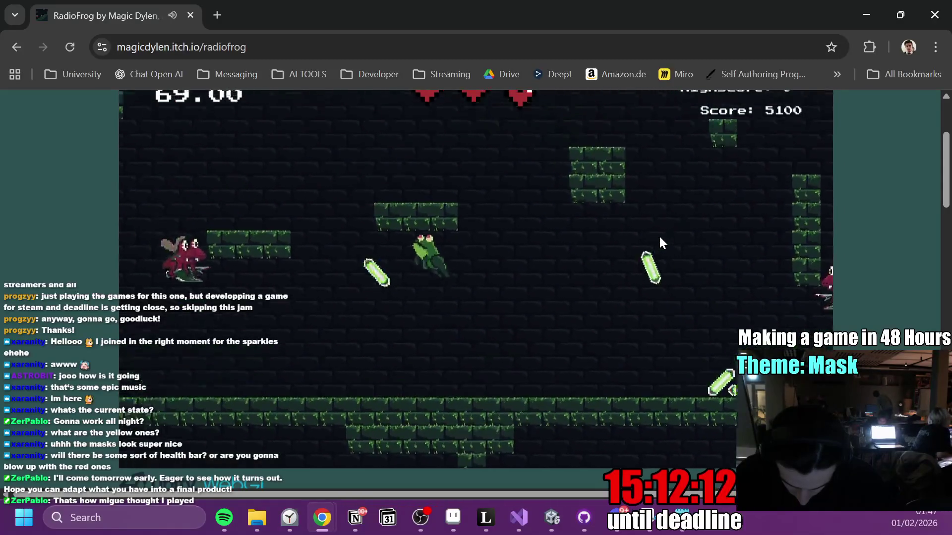
pyautogui.press('Right')
pyautogui.press('space')
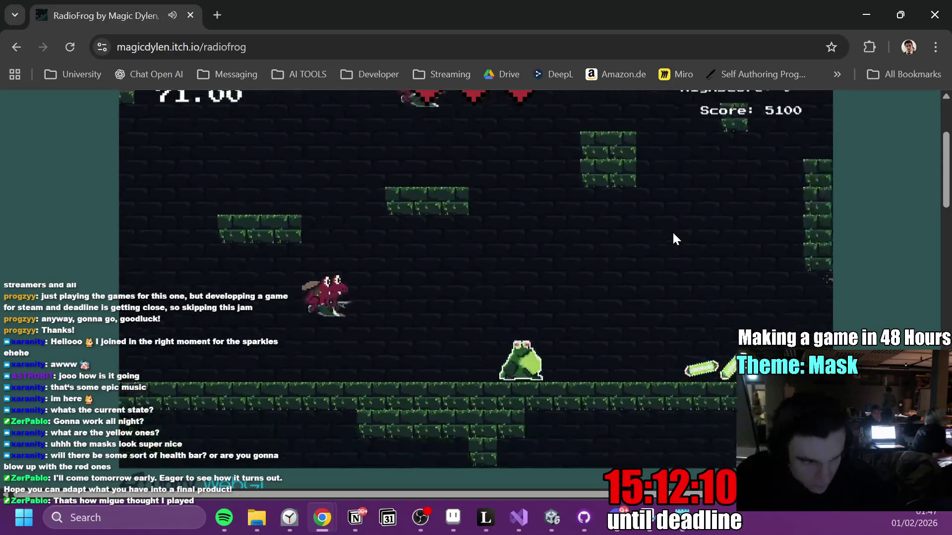
pyautogui.press('space')
pyautogui.press('space')
# Keep playing until the frog dies after reaching 12200 points.
pyautogui.press('Left')
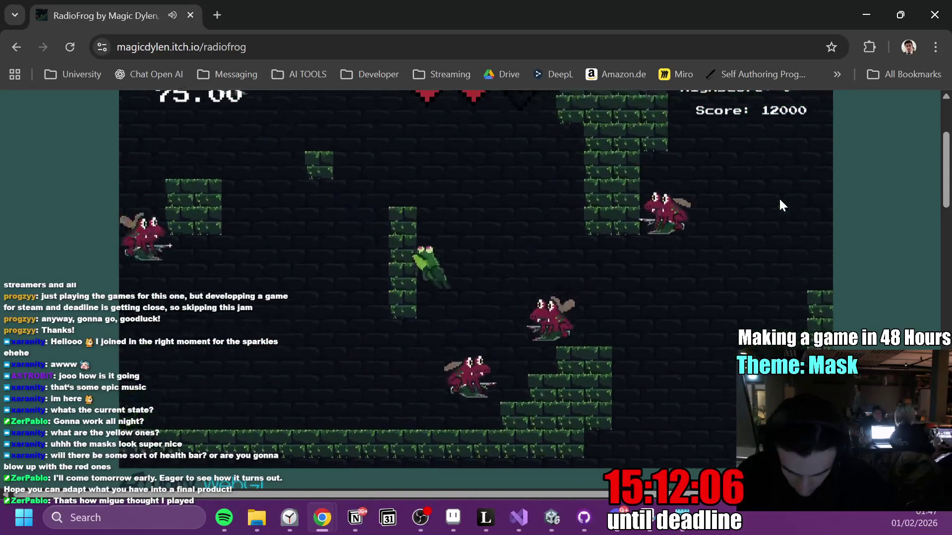
pyautogui.press('space')
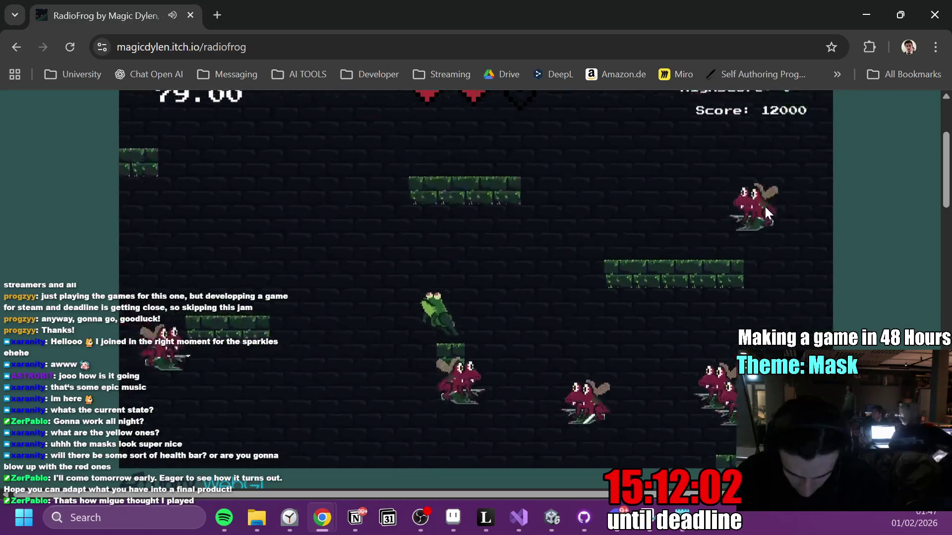
pyautogui.press('space')
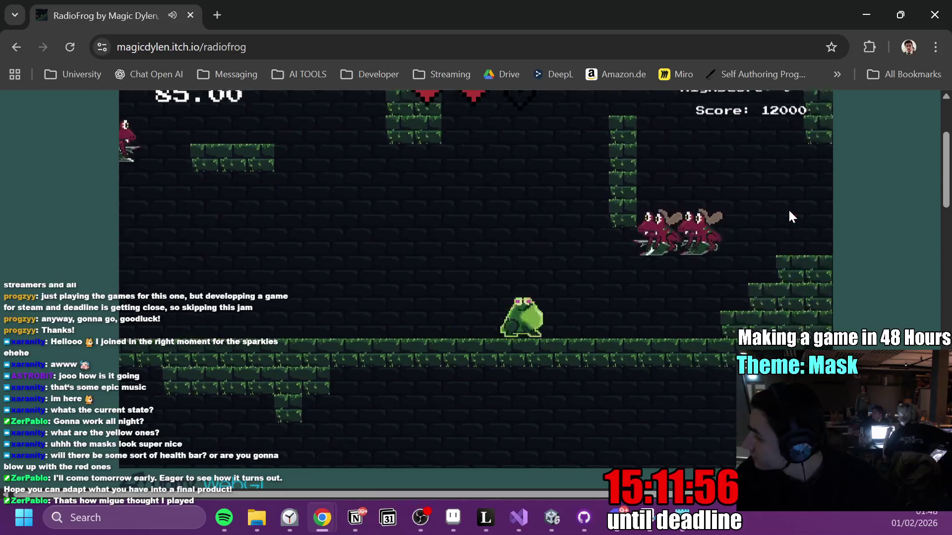
pyautogui.press('Left')
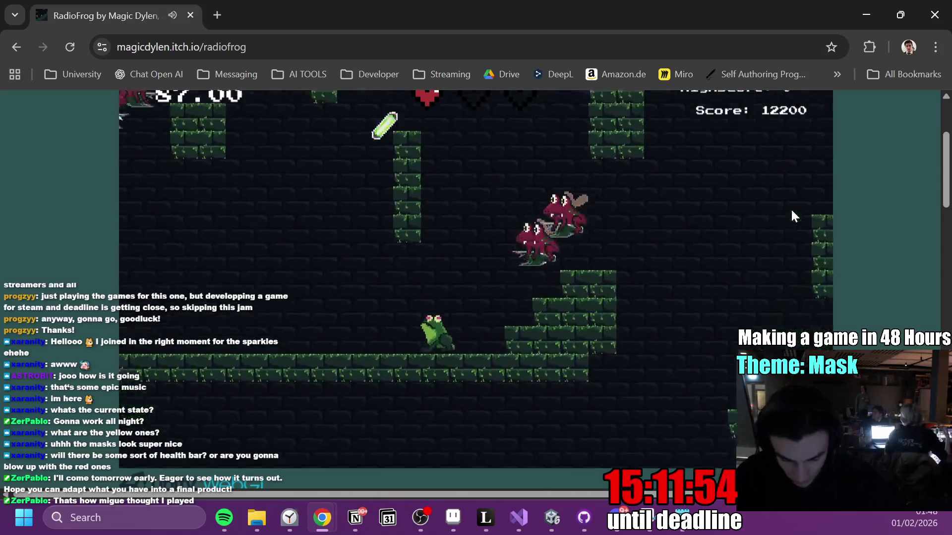
pyautogui.press('Right')
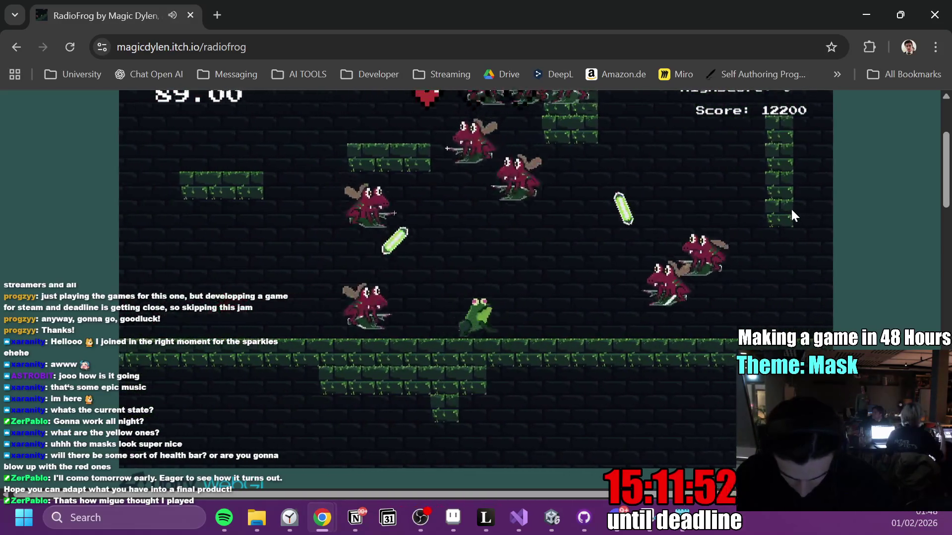
# Start a fresh run and jump the frog off the ground platform.
pyautogui.press('space')
pyautogui.press('Left')
pyautogui.press('space')
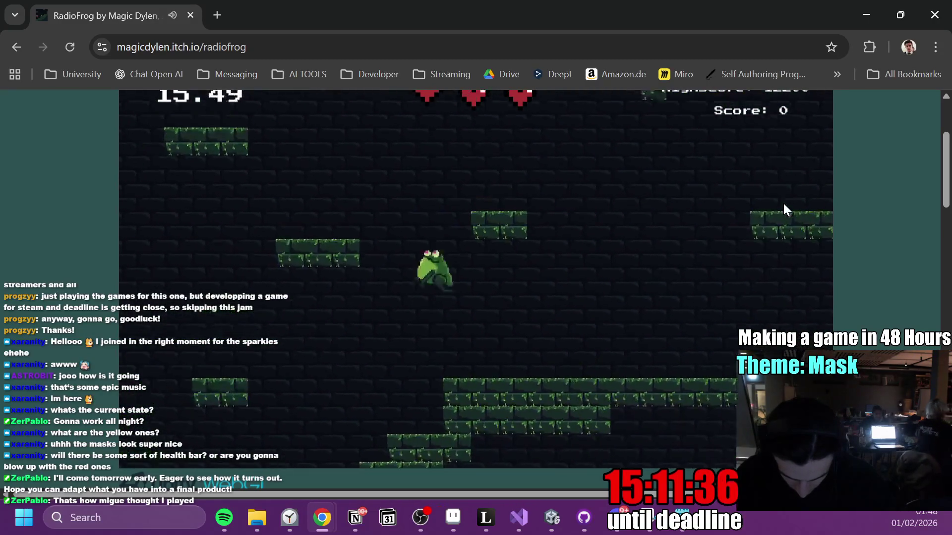
# Move the frog right and down through the level, slashing an enemy for points.
pyautogui.press('Right')
pyautogui.press('Left')
pyautogui.press('space')
pyautogui.press('space')
pyautogui.press('Right')
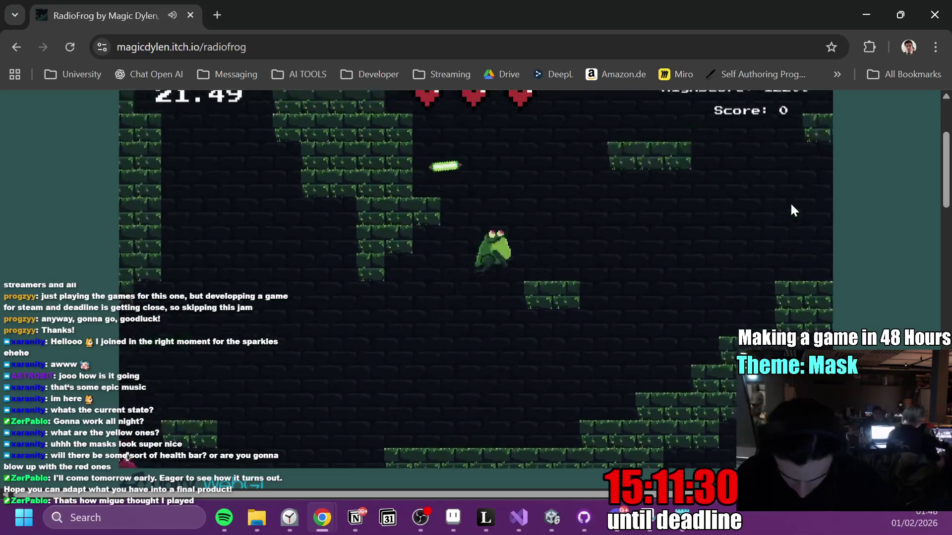
pyautogui.click(792, 204)
pyautogui.press('Right')
pyautogui.press('space')
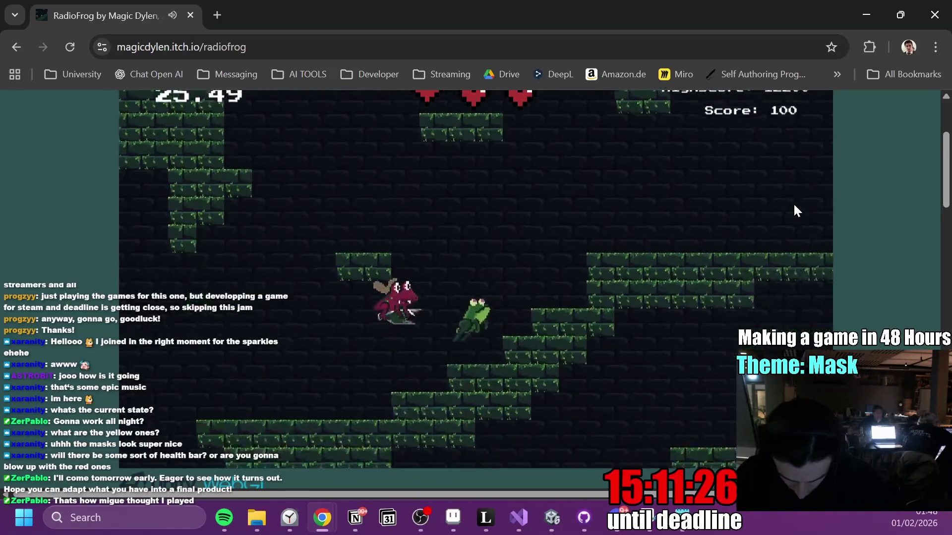
pyautogui.press('Right')
pyautogui.press('space')
pyautogui.press('Right')
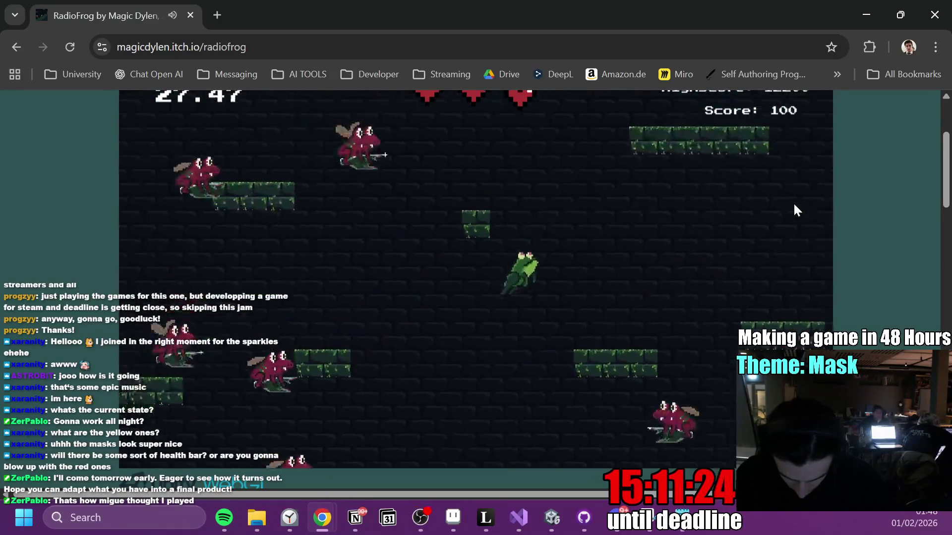
pyautogui.press('Right')
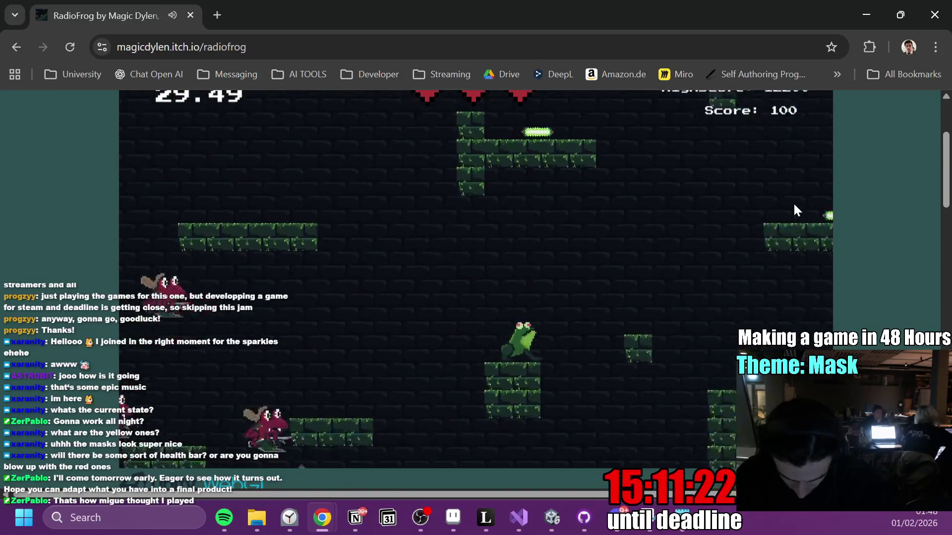
# Jump among platforms and strike enemies until the score reaches 5000.
pyautogui.press('space')
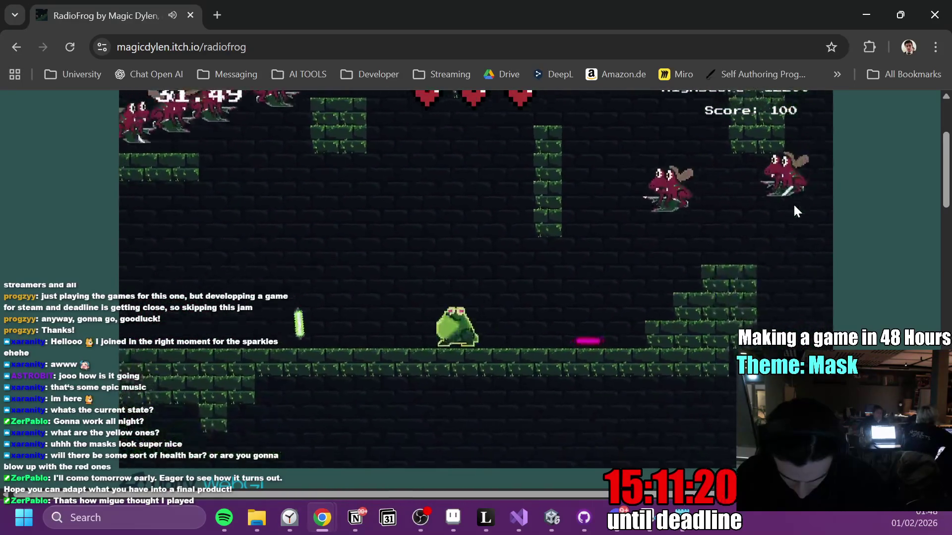
pyautogui.press('Right')
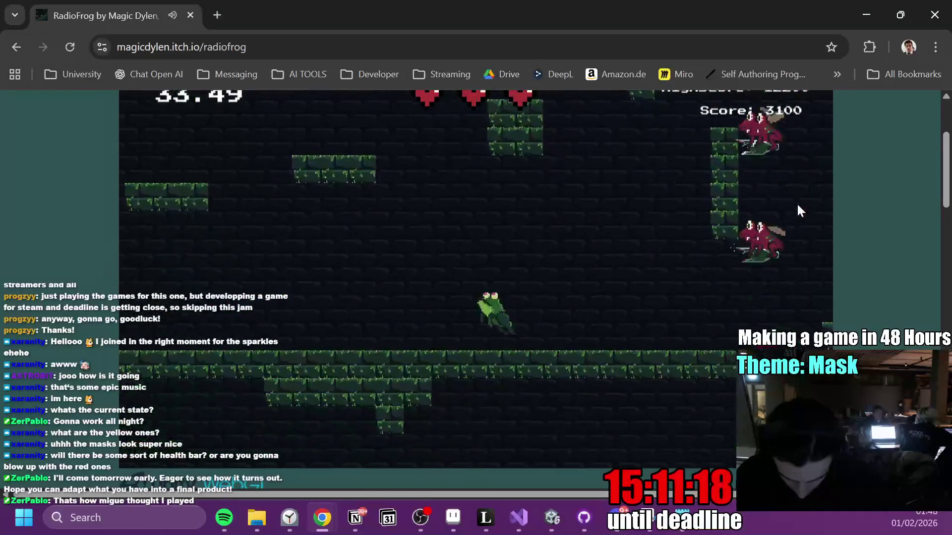
pyautogui.press('space')
pyautogui.press('Left')
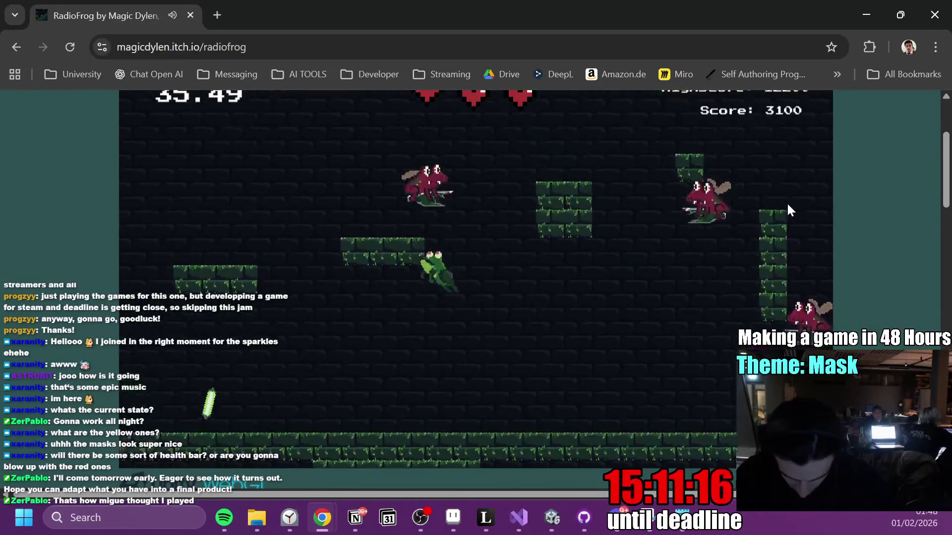
pyautogui.press('space')
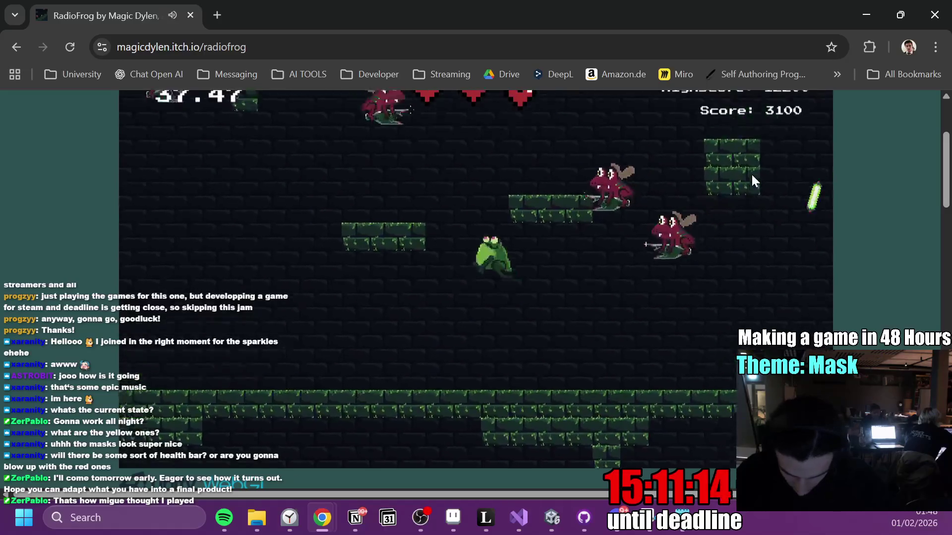
pyautogui.press('space')
pyautogui.press('space')
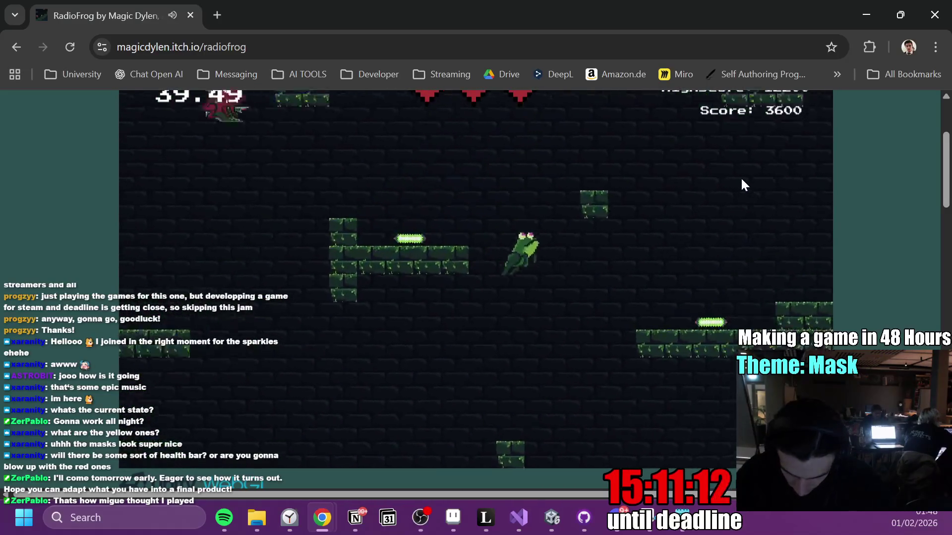
pyautogui.press('space')
pyautogui.press('space')
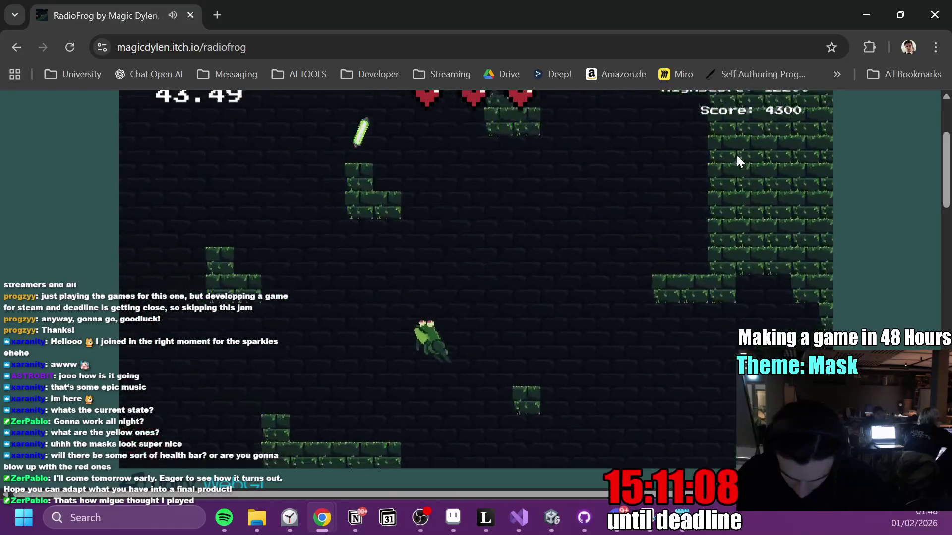
pyautogui.press('Right')
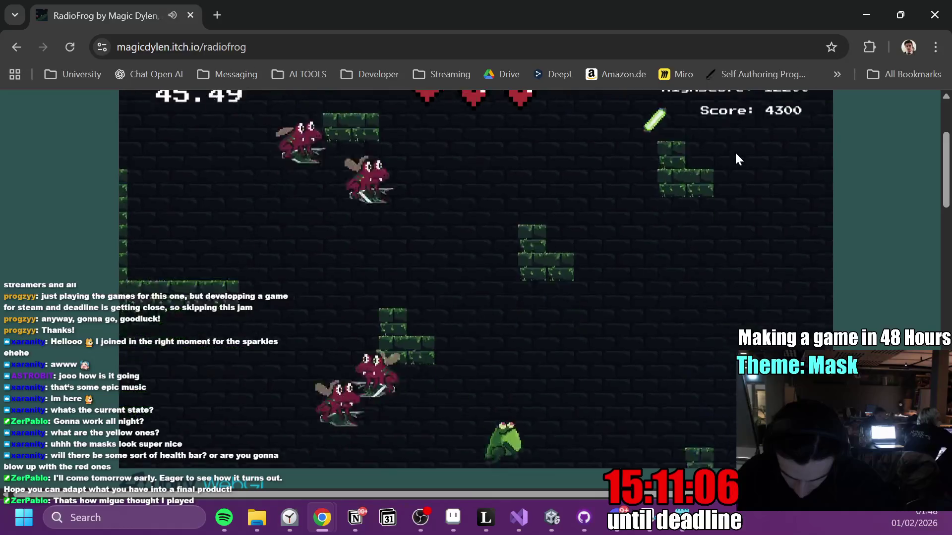
pyautogui.press('space')
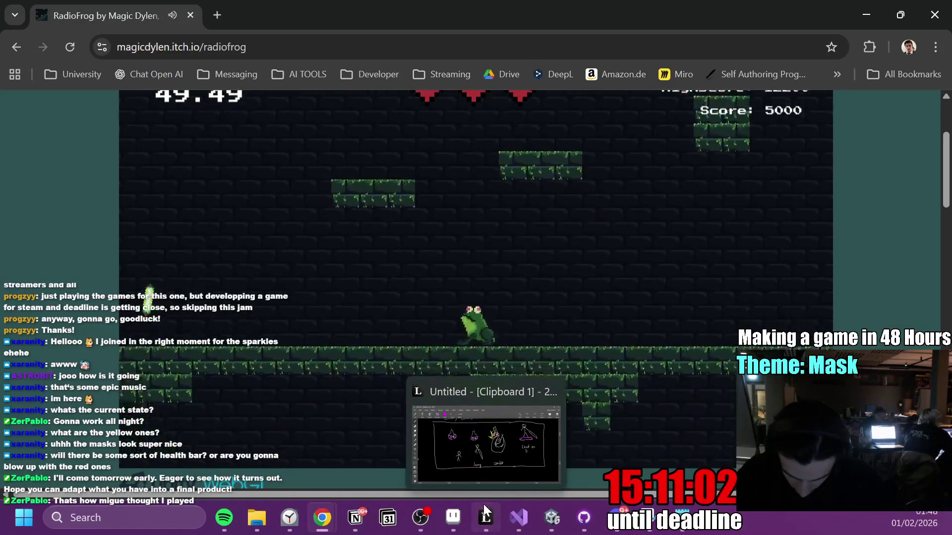
# Bring the storyboard back to the front and pan it to show the full title.
pyautogui.click(483, 504)
pyautogui.moveTo(672, 325); pyautogui.dragTo(591, 326)
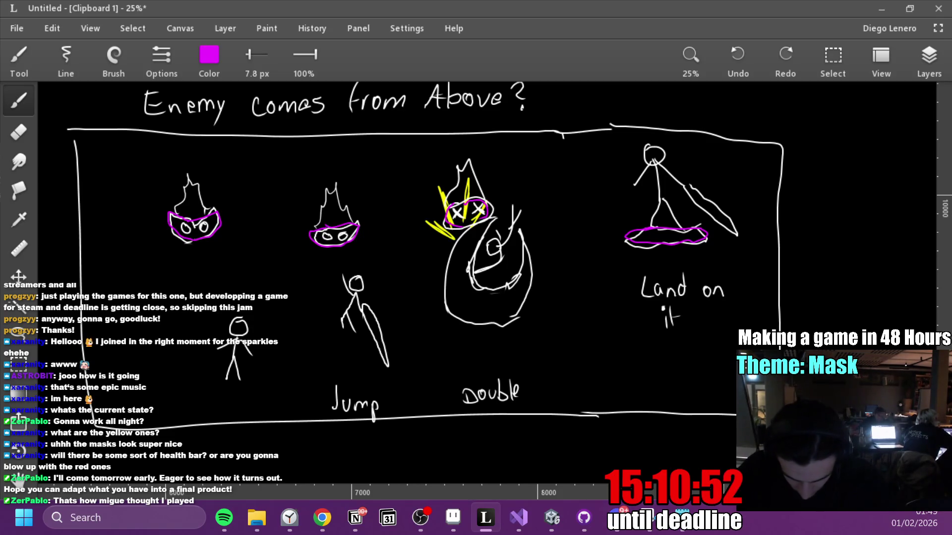
pyautogui.moveTo(427, 247); pyautogui.dragTo(462, 282)
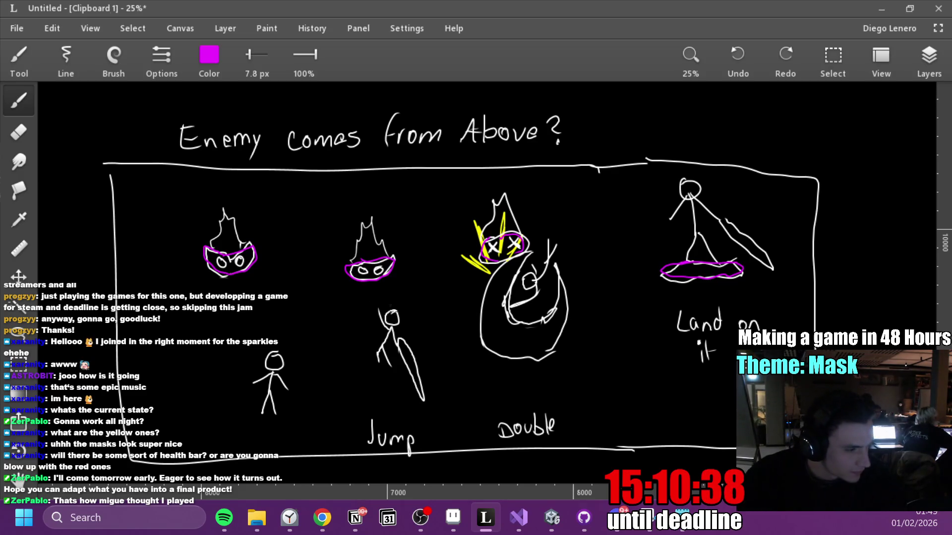
pyautogui.click(224, 518)
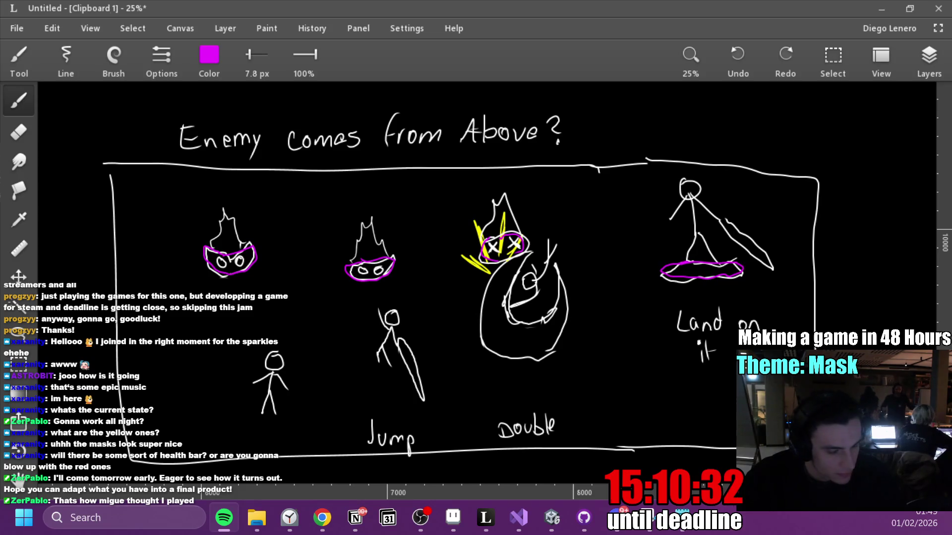
pyautogui.hotkey('alt', 'Tab')
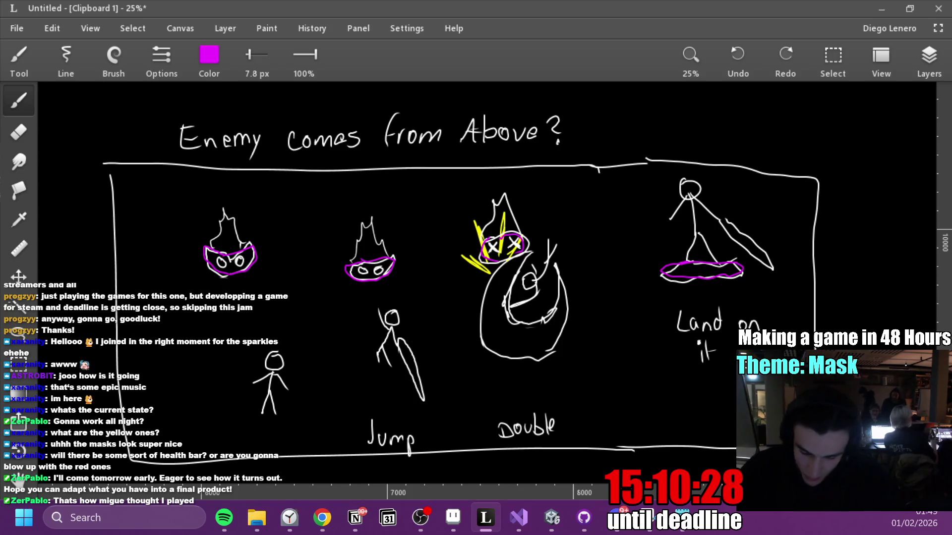
# Undo the magenta ellipse under the rightmost figure and set the brush to white.
pyautogui.hotkey('ctrl', 'z')
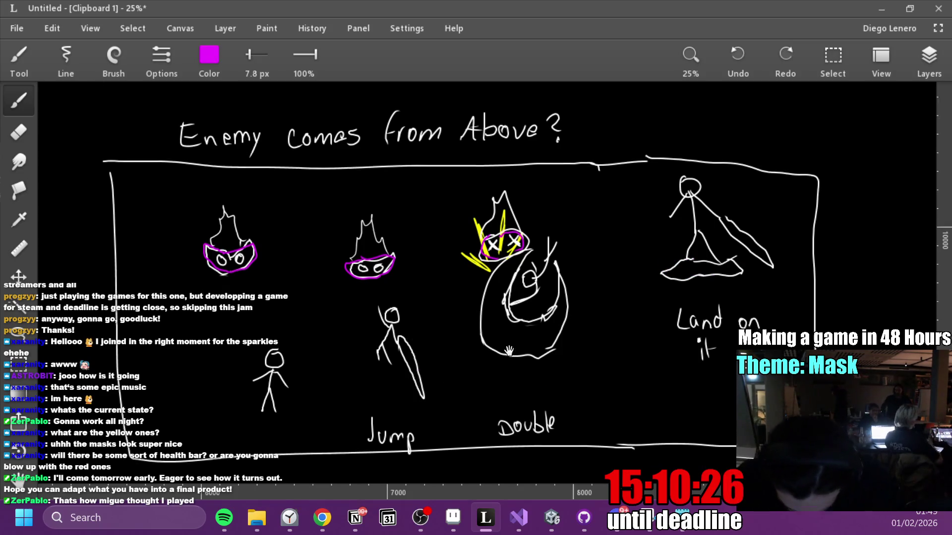
pyautogui.scroll(-2, 502, 293)
pyautogui.click(210, 57)
pyautogui.click(174, 132)
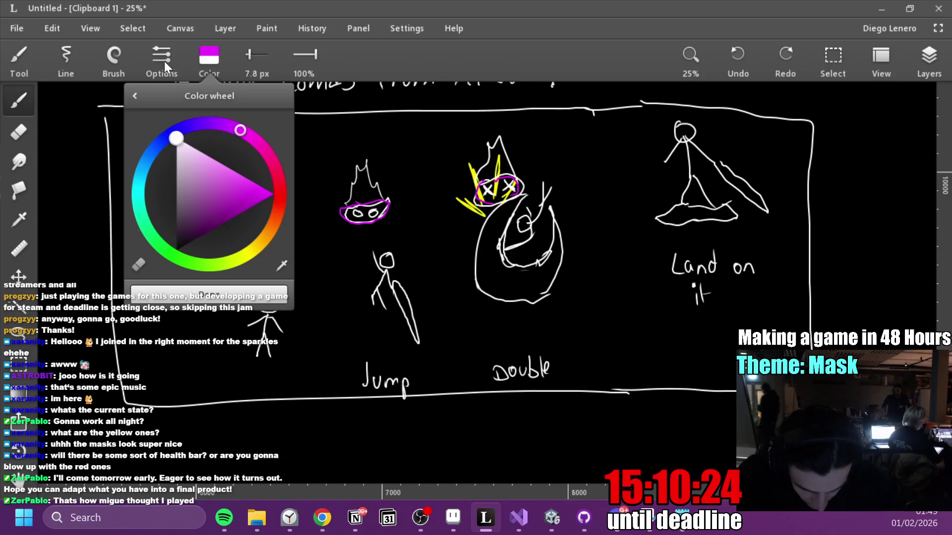
# Draw an arrow from the last panel and the two walls of a tall shaft.
pyautogui.moveTo(637, 220)
pyautogui.mouseDown()
pyautogui.moveTo(285, 233)
pyautogui.moveTo(186, 210)
pyautogui.mouseUp()
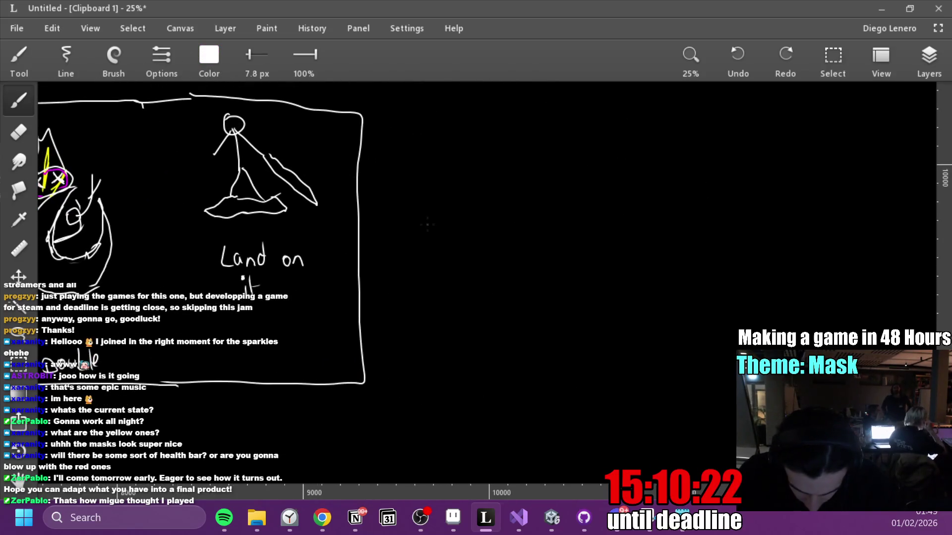
pyautogui.moveTo(427, 256)
pyautogui.mouseDown()
pyautogui.moveTo(443, 252)
pyautogui.moveTo(342, 265)
pyautogui.mouseUp()
pyautogui.moveTo(409, 394); pyautogui.dragTo(424, 128)
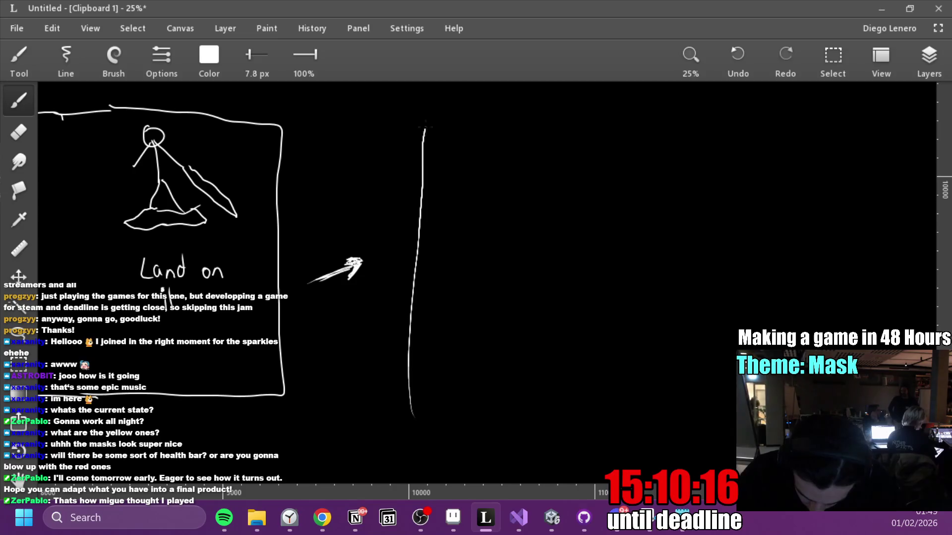
pyautogui.moveTo(549, 413); pyautogui.dragTo(535, 131)
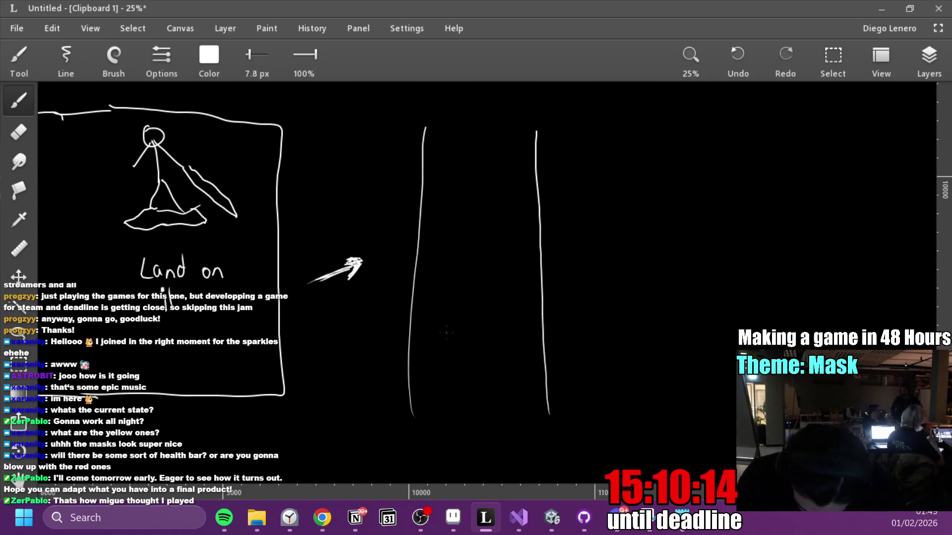
# Fill the shaft with small platform ellipses from bottom to top.
pyautogui.moveTo(451, 294)
pyautogui.mouseDown()
pyautogui.moveTo(491, 279)
pyautogui.moveTo(448, 267)
pyautogui.mouseUp()
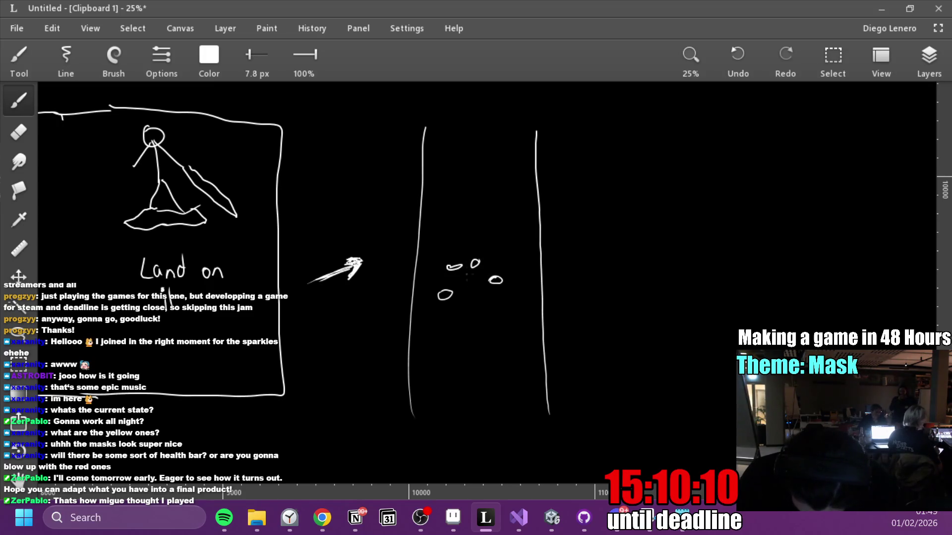
pyautogui.hotkey('ctrl', 'z')
pyautogui.hotkey('ctrl', 'z')
pyautogui.hotkey('ctrl', 'z')
pyautogui.moveTo(443, 379)
pyautogui.mouseDown()
pyautogui.moveTo(437, 385)
pyautogui.moveTo(471, 369)
pyautogui.moveTo(449, 365)
pyautogui.moveTo(475, 355)
pyautogui.moveTo(439, 357)
pyautogui.mouseUp()
pyautogui.moveTo(486, 410); pyautogui.dragTo(496, 375)
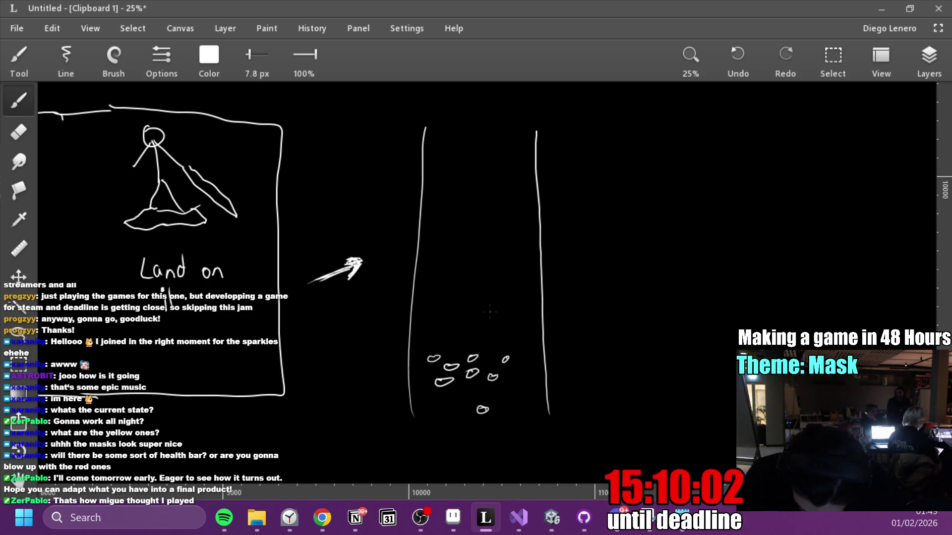
pyautogui.moveTo(449, 296); pyautogui.dragTo(481, 278)
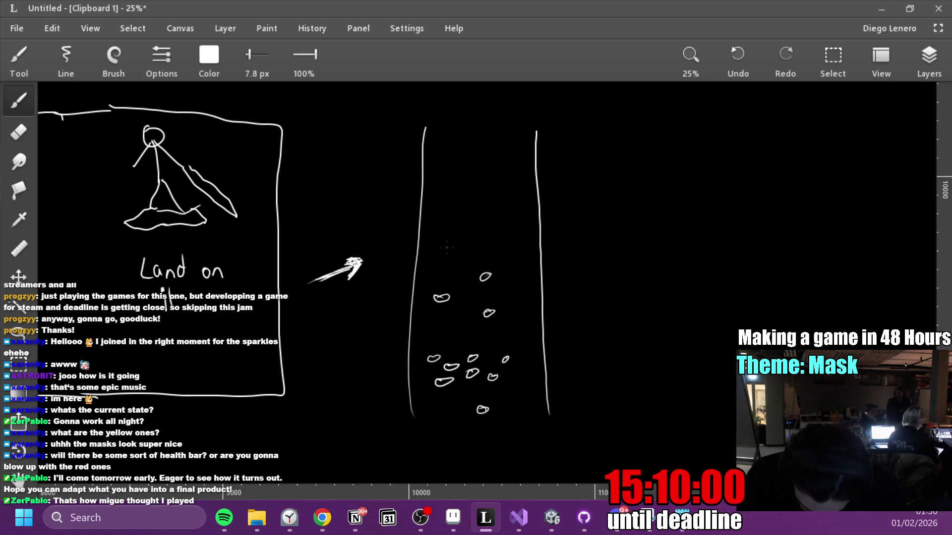
pyautogui.moveTo(503, 213); pyautogui.dragTo(491, 217)
pyautogui.moveTo(491, 137); pyautogui.dragTo(485, 141)
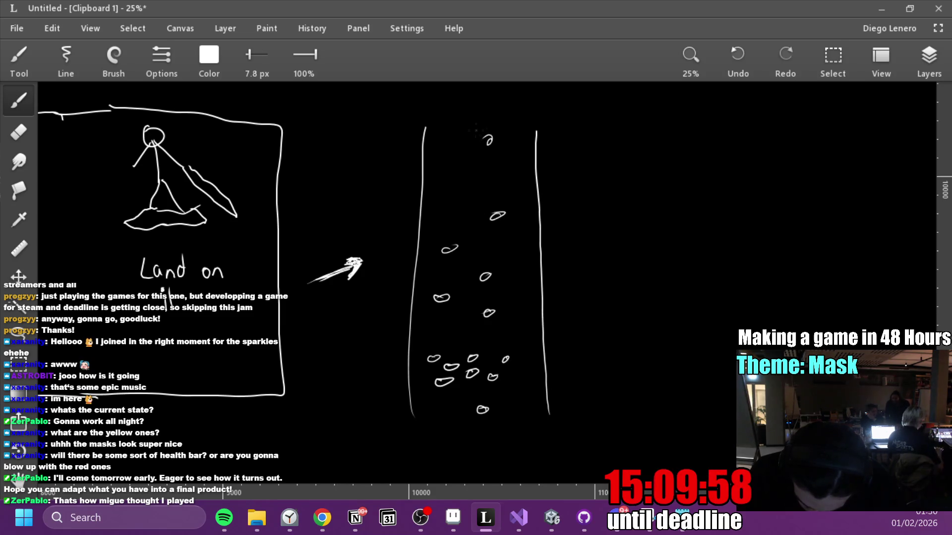
# Clean up smeared blobs in the shaft and redraw a small mid-shaft platform.
pyautogui.press('s')
pyautogui.moveTo(443, 250)
pyautogui.mouseDown()
pyautogui.moveTo(473, 241)
pyautogui.moveTo(443, 251)
pyautogui.mouseUp()
pyautogui.press('e')
pyautogui.press('s')
pyautogui.moveTo(481, 280); pyautogui.dragTo(494, 275)
pyautogui.moveTo(483, 317)
pyautogui.mouseDown()
pyautogui.moveTo(492, 308)
pyautogui.moveTo(482, 321)
pyautogui.mouseUp()
pyautogui.press('e')
pyautogui.moveTo(487, 282)
pyautogui.mouseDown()
pyautogui.moveTo(484, 272)
pyautogui.moveTo(477, 283)
pyautogui.moveTo(489, 272)
pyautogui.mouseUp()
pyautogui.press('b')
pyautogui.moveTo(494, 311); pyautogui.dragTo(497, 312)
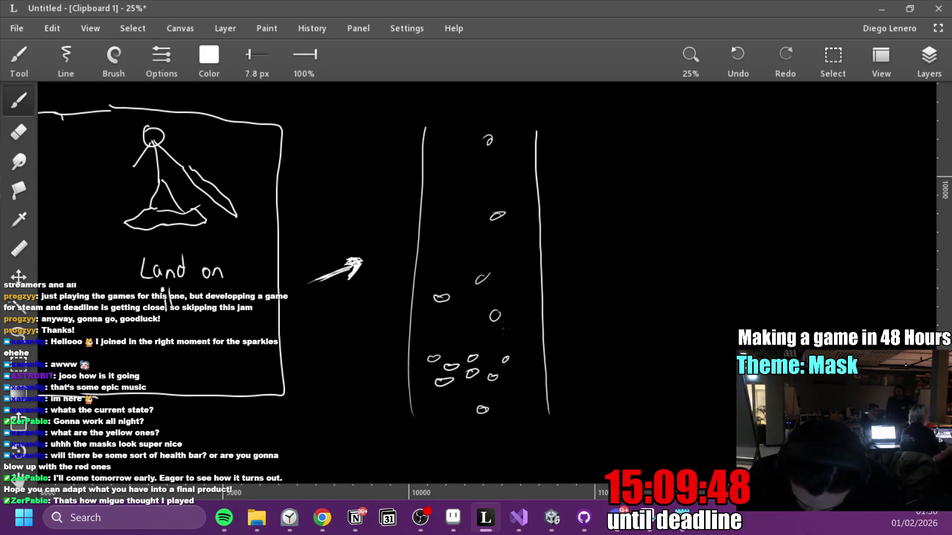
pyautogui.click(209, 54)
# Set the brush colour to magenta in the Color wheel.
pyautogui.moveTo(244, 132); pyautogui.dragTo(255, 140)
pyautogui.click(266, 189)
pyautogui.click(211, 57)
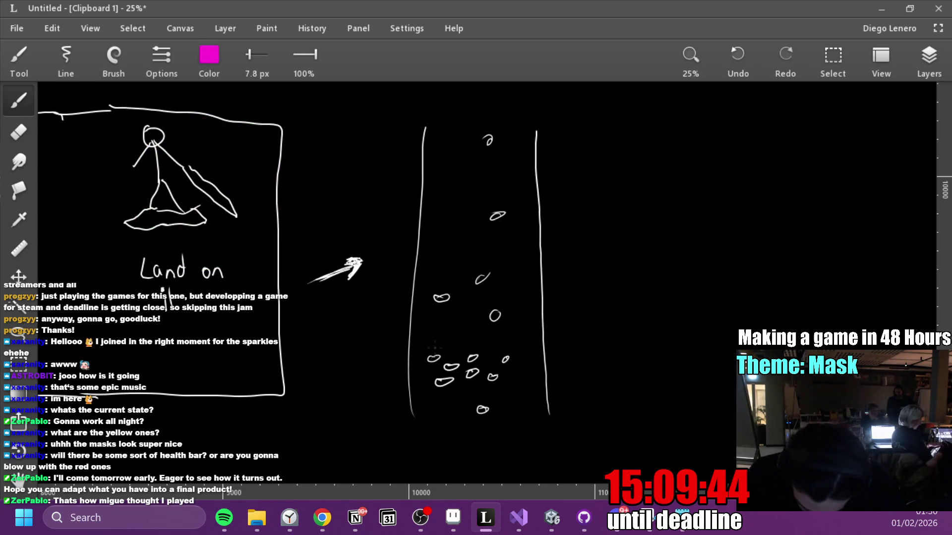
# Brush a dashed magenta jump path zigzagging up the shaft and add another platform oval.
pyautogui.moveTo(448, 325)
pyautogui.mouseDown()
pyautogui.moveTo(499, 286)
pyautogui.moveTo(479, 259)
pyautogui.moveTo(436, 280)
pyautogui.moveTo(438, 248)
pyautogui.moveTo(466, 212)
pyautogui.mouseUp()
pyautogui.moveTo(654, 317); pyautogui.dragTo(647, 382)
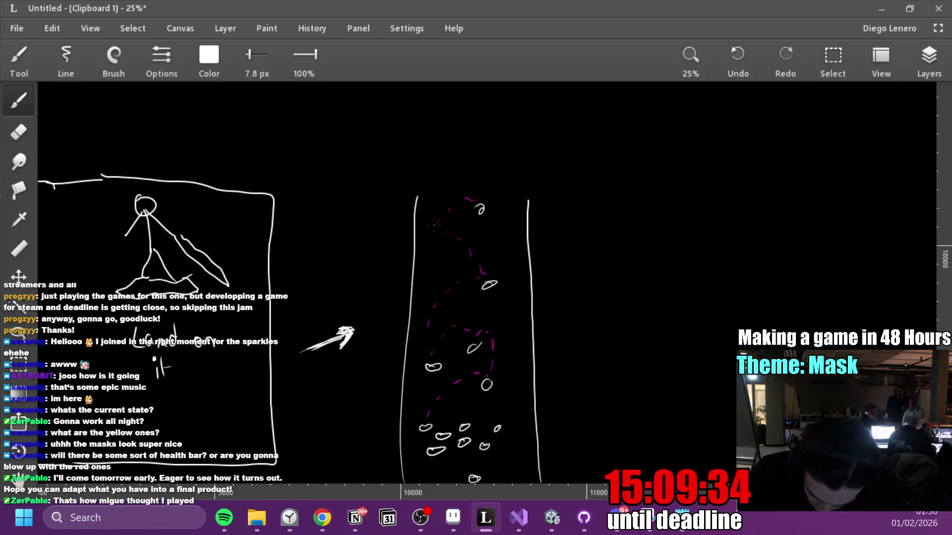
pyautogui.moveTo(431, 224); pyautogui.dragTo(439, 227)
pyautogui.moveTo(648, 383); pyautogui.dragTo(688, 324)
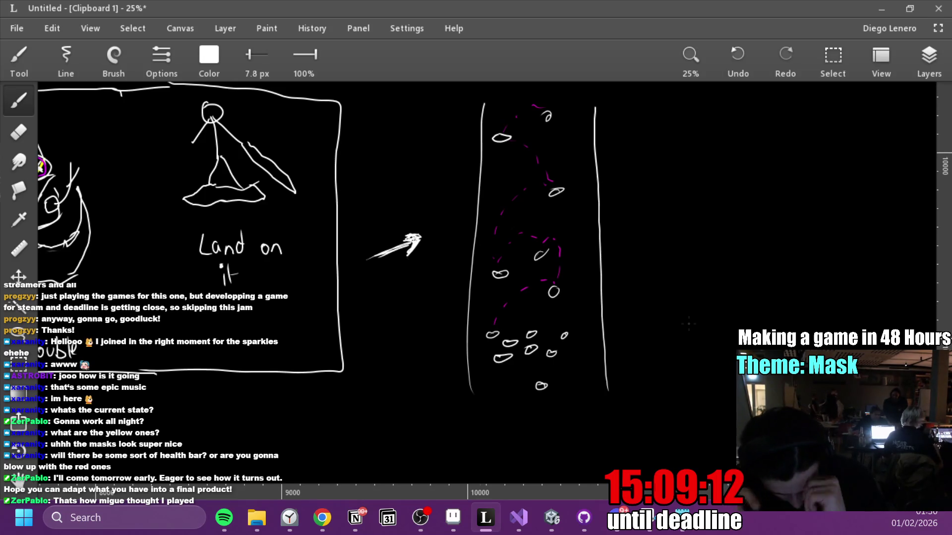
pyautogui.click(551, 523)
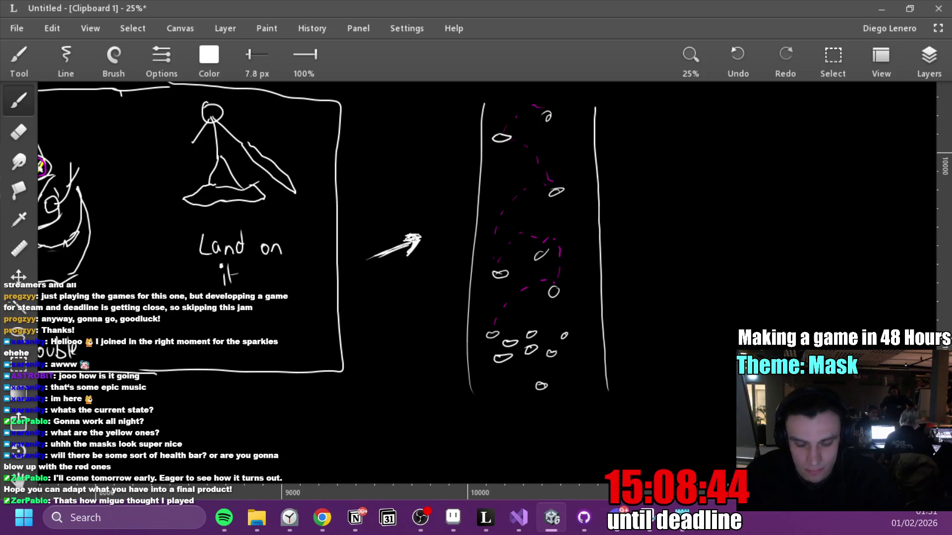
pyautogui.click(698, 388)
pyautogui.moveTo(740, 322)
pyautogui.mouseDown()
pyautogui.moveTo(542, 376)
pyautogui.moveTo(459, 346)
pyautogui.mouseUp()
pyautogui.moveTo(388, 241)
pyautogui.mouseDown()
pyautogui.moveTo(372, 250)
pyautogui.moveTo(379, 264)
pyautogui.mouseUp()
pyautogui.hotkey('ctrl', 'z')
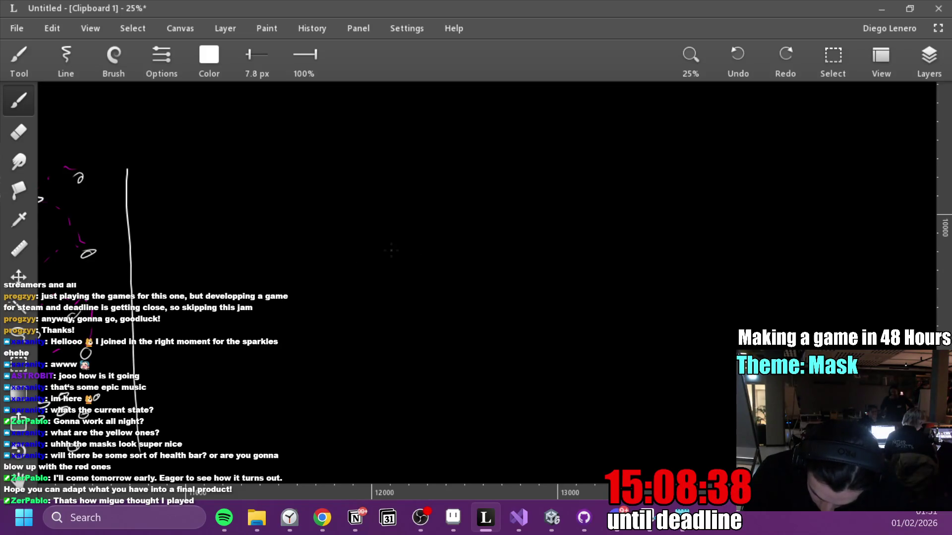
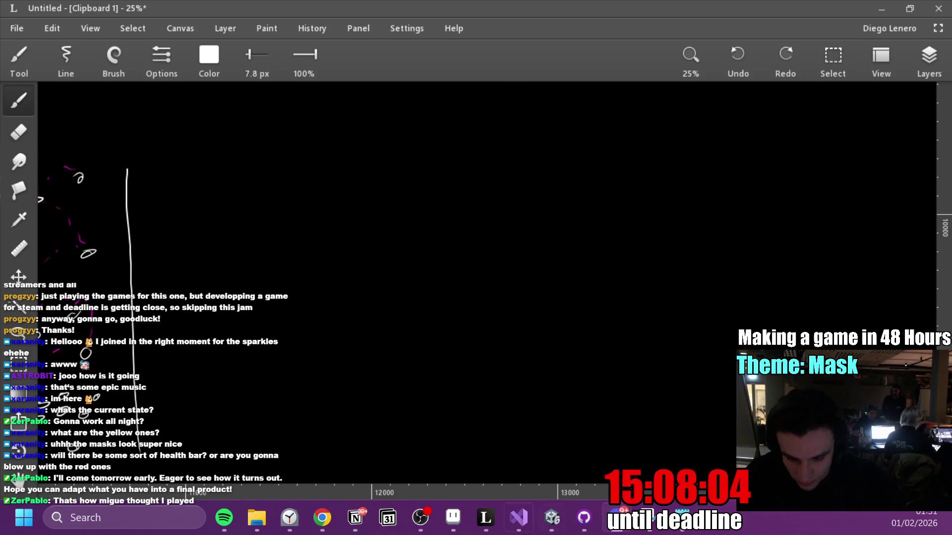
# Discard a stray stroke, then paste the red spiky mask and move it toward the canvas centre.
pyautogui.moveTo(445, 402); pyautogui.dragTo(495, 377)
pyautogui.hotkey('ctrl', 'z')
pyautogui.hotkey('ctrl', 'v')
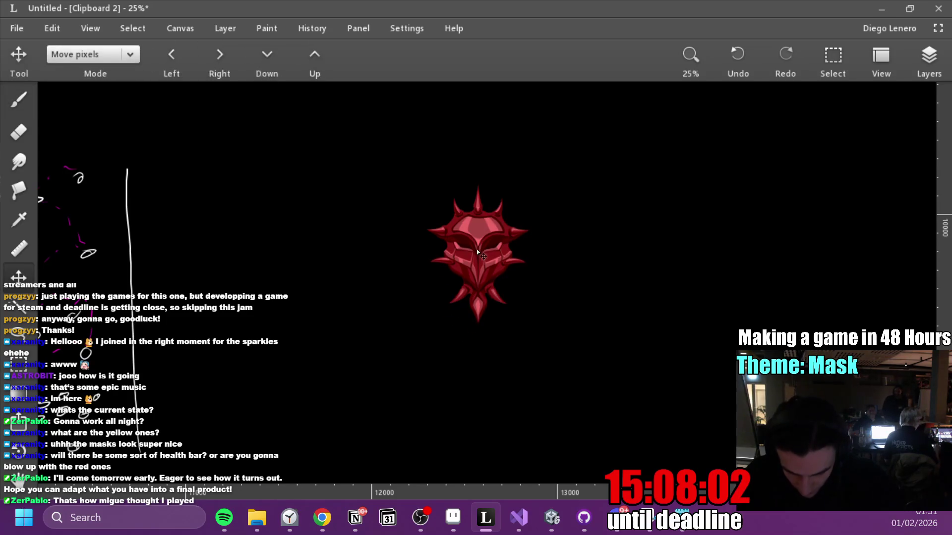
pyautogui.moveTo(469, 247); pyautogui.dragTo(414, 260)
# Handwrite 'Damages + Knockback' beneath the red mask with the brush.
pyautogui.press('b')
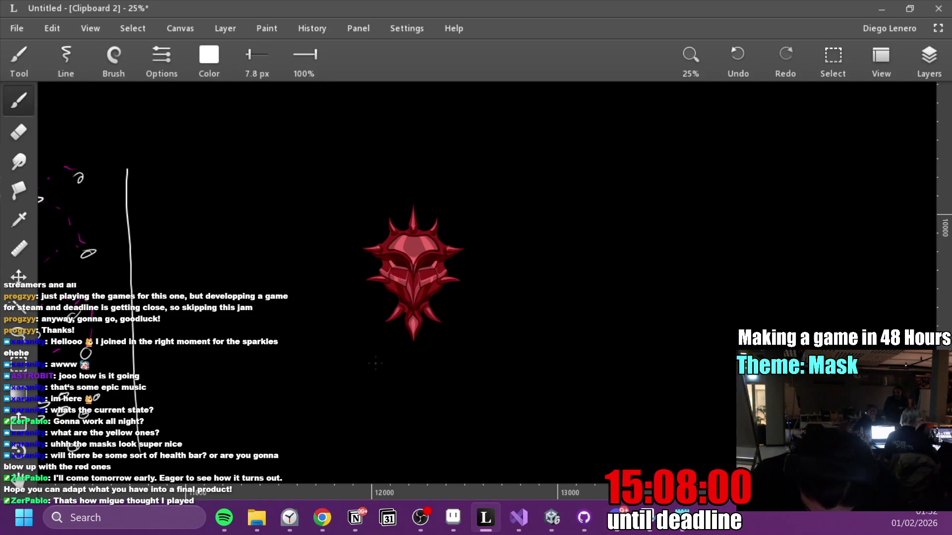
pyautogui.moveTo(372, 376); pyautogui.dragTo(367, 375)
pyautogui.moveTo(387, 367); pyautogui.dragTo(416, 382)
pyautogui.moveTo(425, 367); pyautogui.dragTo(431, 365)
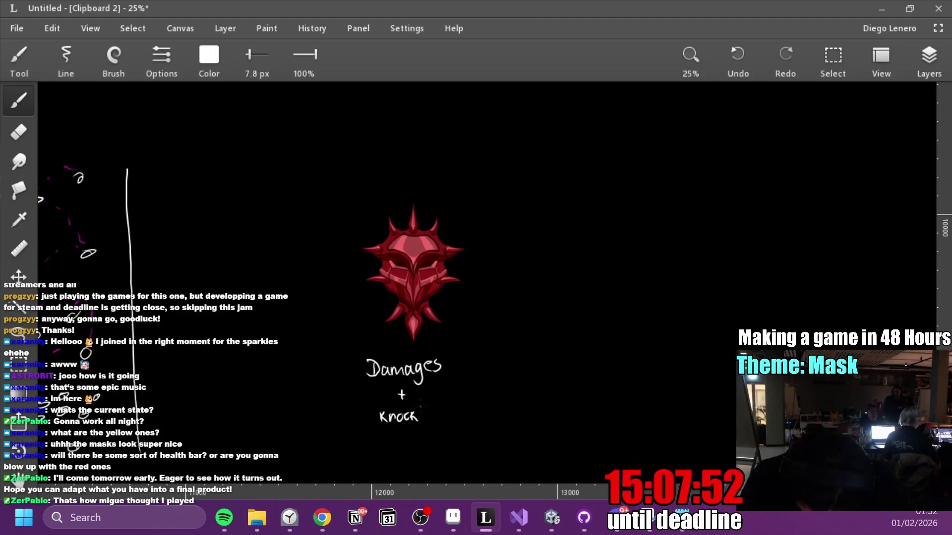
pyautogui.moveTo(441, 405); pyautogui.dragTo(442, 420)
pyautogui.moveTo(448, 408); pyautogui.dragTo(448, 416)
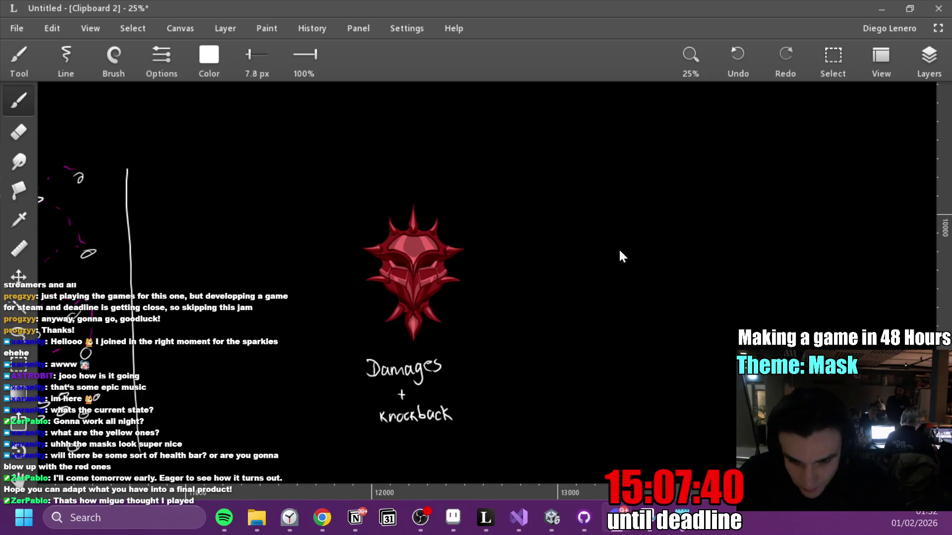
# Paste the yellow mask and place it to the right of the red mask.
pyautogui.hotkey('ctrl', 'v')
pyautogui.moveTo(436, 244)
pyautogui.mouseDown()
pyautogui.moveTo(558, 295)
pyautogui.moveTo(570, 270)
pyautogui.mouseUp()
pyautogui.press('b')
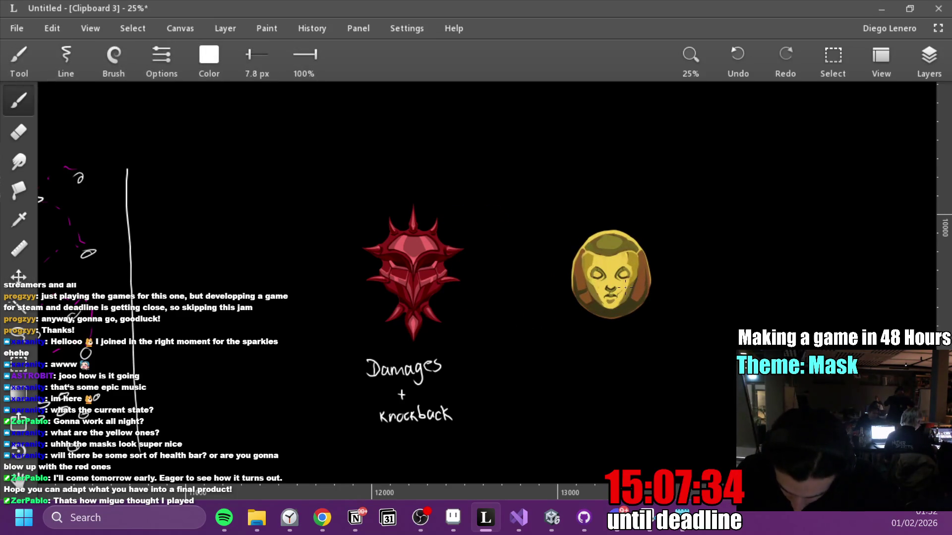
# Pick a saturated yellow and draw lines rising from the yellow mask's sides.
pyautogui.click(209, 55)
pyautogui.moveTo(255, 236); pyautogui.dragTo(278, 181)
pyautogui.click(275, 248)
pyautogui.click(273, 195)
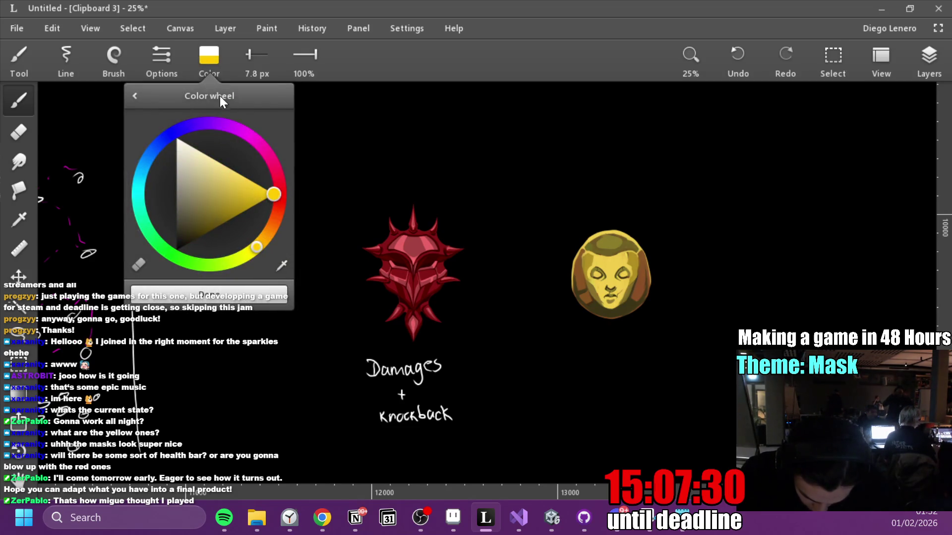
pyautogui.click(208, 58)
pyautogui.moveTo(570, 267)
pyautogui.mouseDown()
pyautogui.moveTo(578, 226)
pyautogui.moveTo(547, 219)
pyautogui.moveTo(586, 217)
pyautogui.moveTo(588, 241)
pyautogui.moveTo(649, 216)
pyautogui.moveTo(668, 221)
pyautogui.moveTo(646, 237)
pyautogui.moveTo(638, 305)
pyautogui.mouseUp()
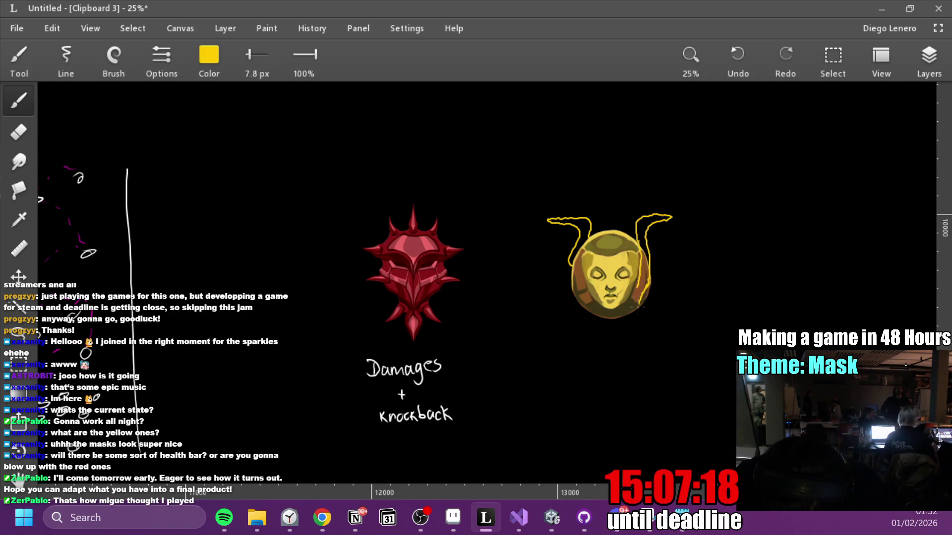
pyautogui.moveTo(582, 248); pyautogui.dragTo(591, 304)
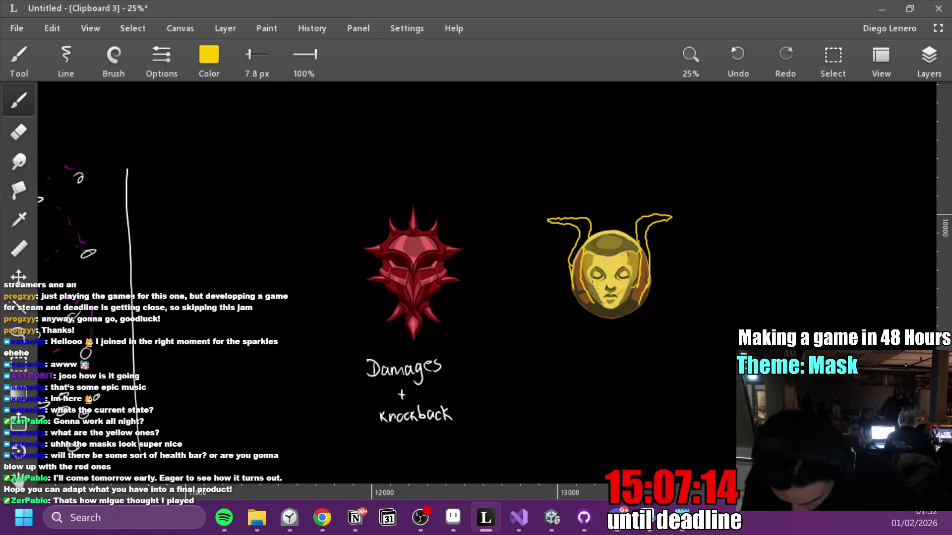
# Switch to bright cyan and paint a horizontal bar across the mask's top.
pyautogui.click(221, 52)
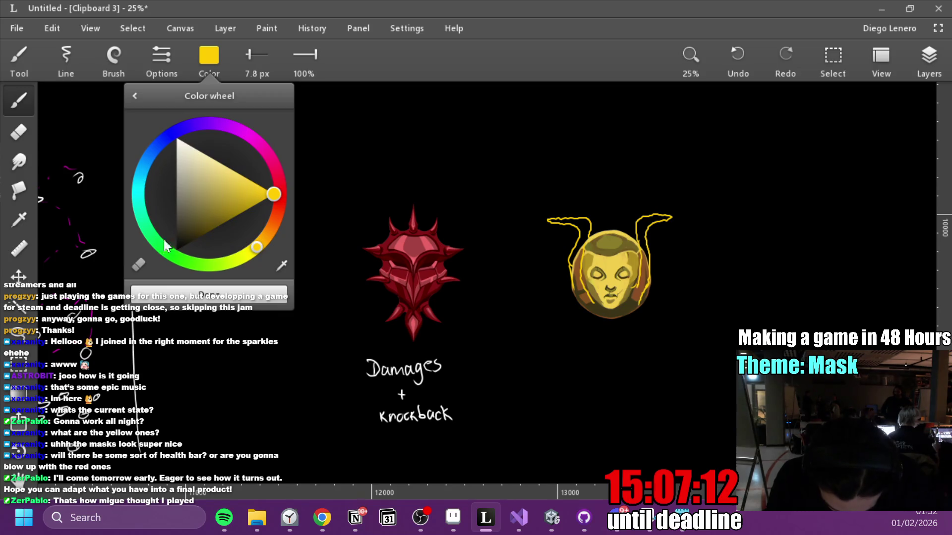
pyautogui.click(175, 257)
pyautogui.click(137, 196)
pyautogui.click(258, 186)
pyautogui.moveTo(550, 213)
pyautogui.mouseDown()
pyautogui.moveTo(669, 213)
pyautogui.moveTo(531, 206)
pyautogui.moveTo(538, 213)
pyautogui.mouseUp()
# Erase the tips of the cyan bar to trim it.
pyautogui.press('e')
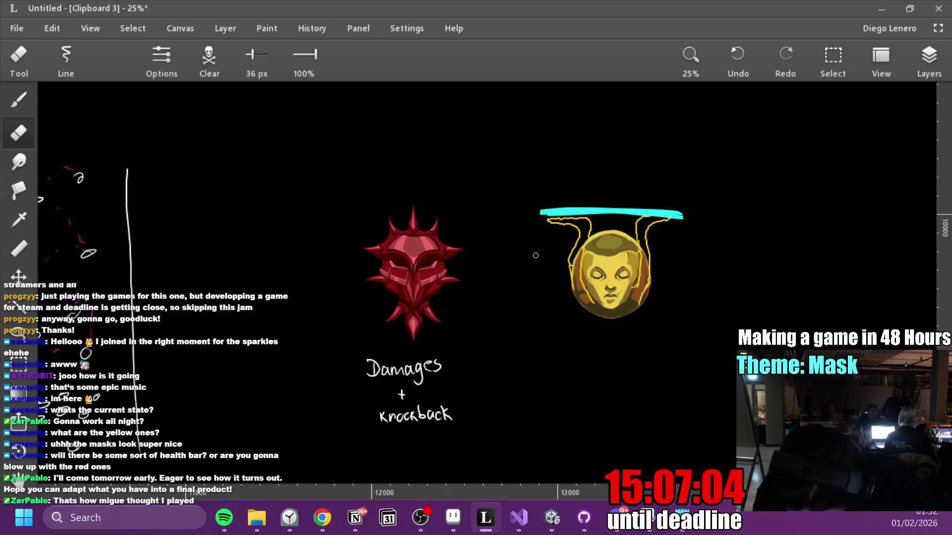
pyautogui.moveTo(681, 218); pyautogui.dragTo(674, 214)
pyautogui.press('b')
# Trace pale yellow outlines along the mask's upper-left and right edges.
pyautogui.click(209, 56)
pyautogui.moveTo(228, 254); pyautogui.dragTo(260, 245)
pyautogui.click(228, 168)
pyautogui.press('Escape')
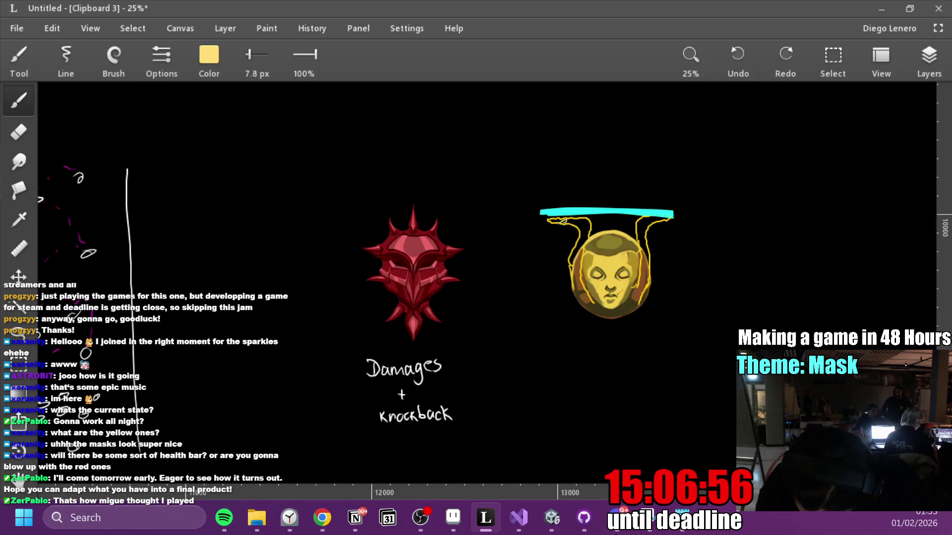
pyautogui.moveTo(576, 221); pyautogui.dragTo(586, 248)
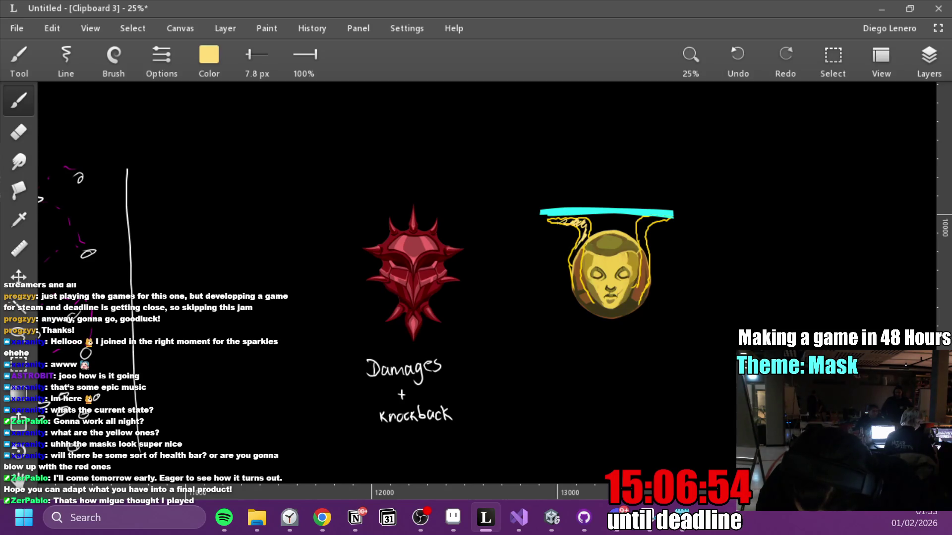
pyautogui.moveTo(641, 233); pyautogui.dragTo(644, 251)
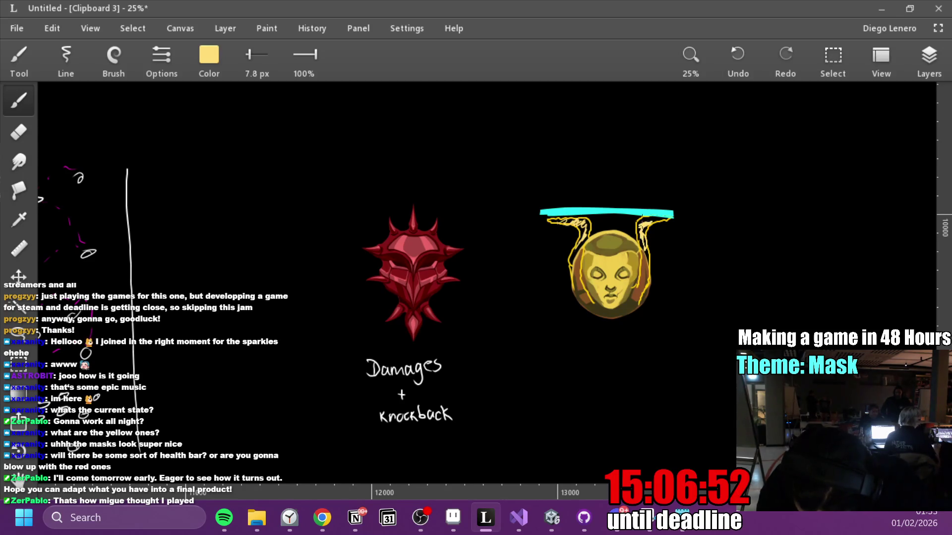
# Smudge the yellow horn outlines and smear the whole cyan bar into a wavy edge.
pyautogui.press('s')
pyautogui.moveTo(651, 221); pyautogui.dragTo(641, 248)
pyautogui.moveTo(566, 219)
pyautogui.mouseDown()
pyautogui.moveTo(587, 240)
pyautogui.moveTo(588, 230)
pyautogui.moveTo(580, 218)
pyautogui.moveTo(572, 279)
pyautogui.mouseUp()
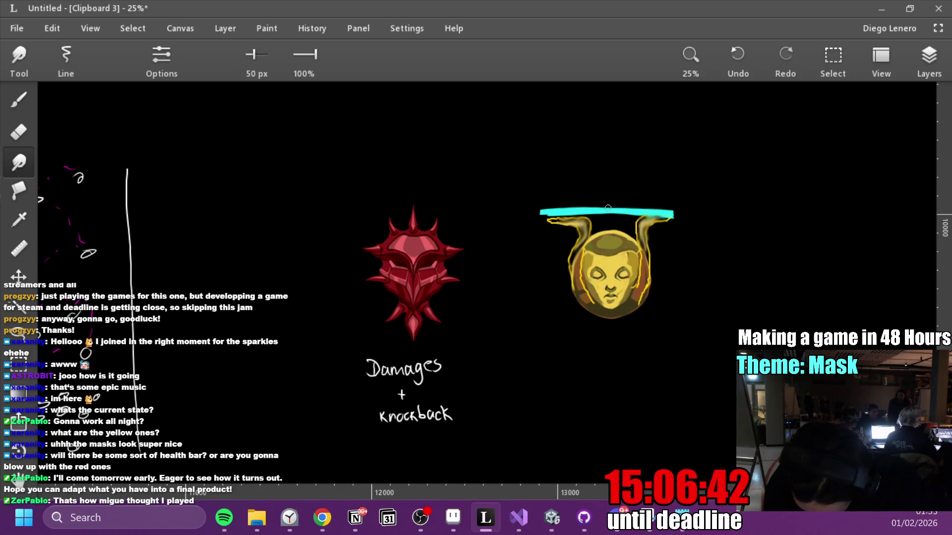
pyautogui.moveTo(543, 212); pyautogui.dragTo(619, 201)
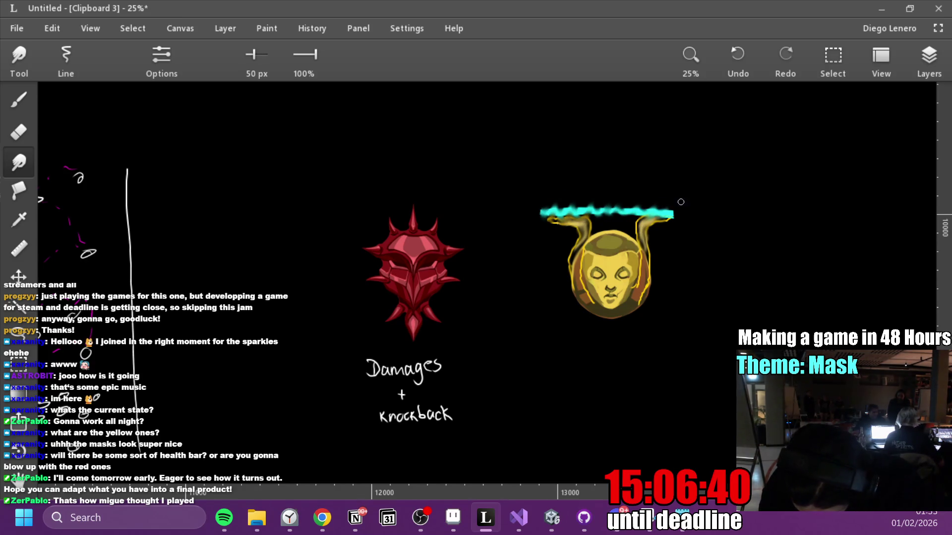
pyautogui.hotkey('ctrl', 'z')
pyautogui.moveTo(545, 208); pyautogui.dragTo(674, 211)
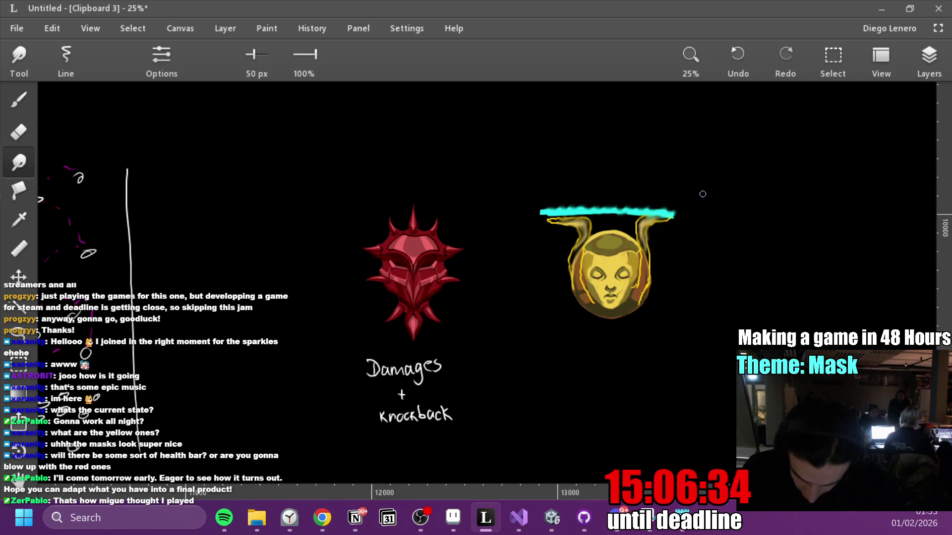
# Set the brush colour to pure red and undo a stray red stroke.
pyautogui.press('b')
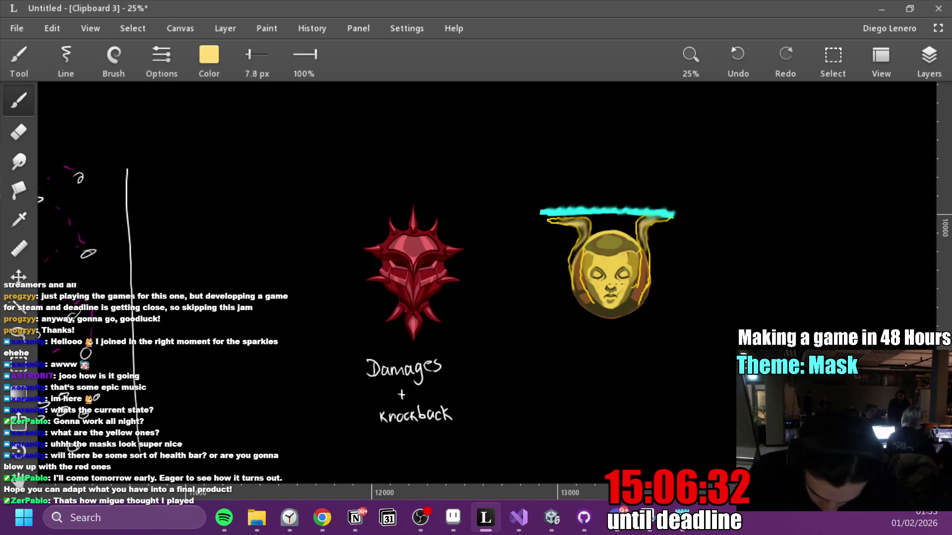
pyautogui.click(209, 55)
pyautogui.click(210, 56)
pyautogui.click(217, 54)
pyautogui.click(282, 193)
pyautogui.click(271, 194)
pyautogui.click(213, 61)
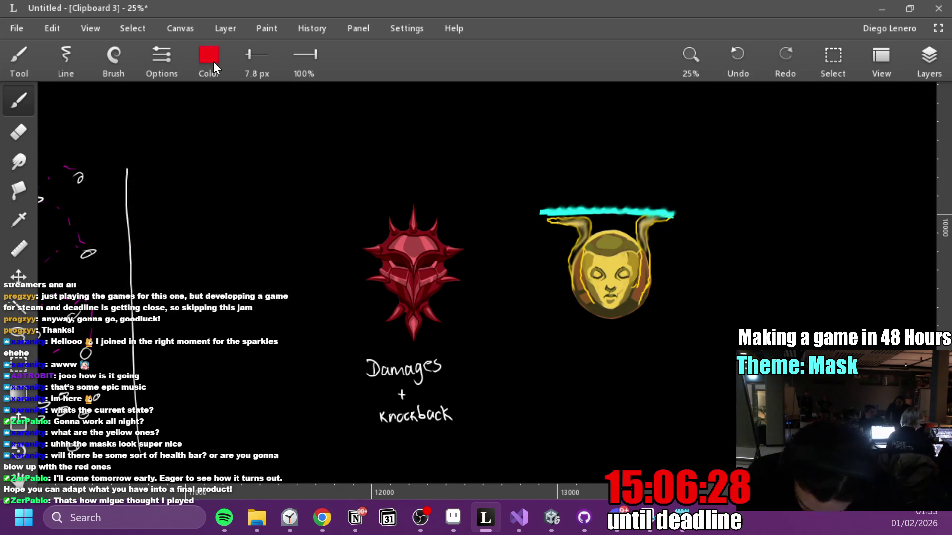
pyautogui.hotkey('ctrl', 'z')
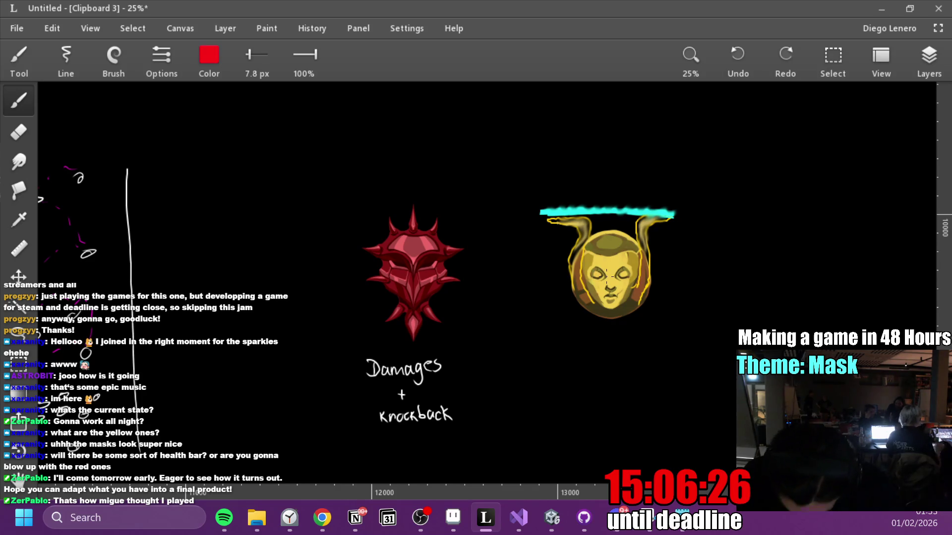
# Paste another copy of the yellow mask below the first one.
pyautogui.hotkey('ctrl', 'v')
pyautogui.moveTo(476, 248); pyautogui.dragTo(620, 414)
pyautogui.moveTo(573, 309)
pyautogui.mouseDown()
pyautogui.moveTo(570, 342)
pyautogui.moveTo(556, 352)
pyautogui.mouseUp()
# Darken the lower mask's eyes in black, then paint them glowing red.
pyautogui.press('b')
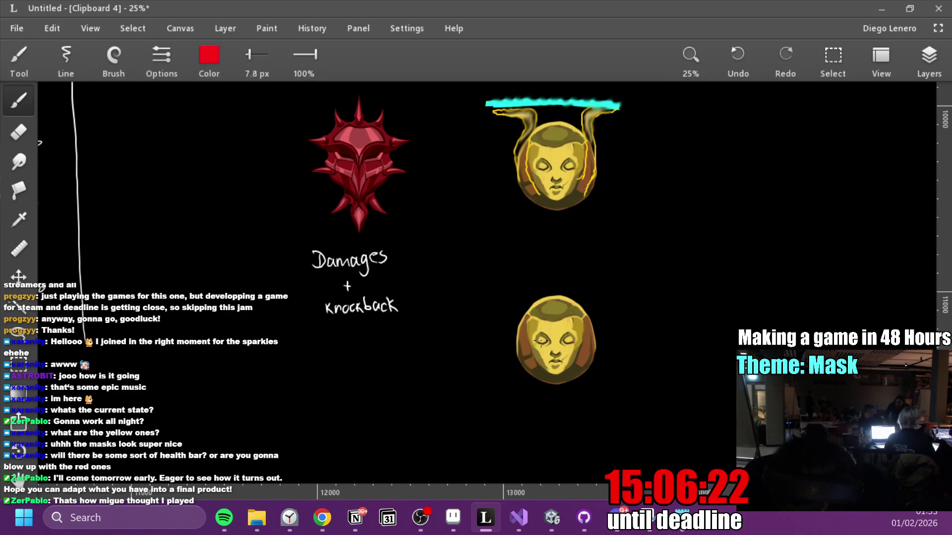
pyautogui.click(201, 70)
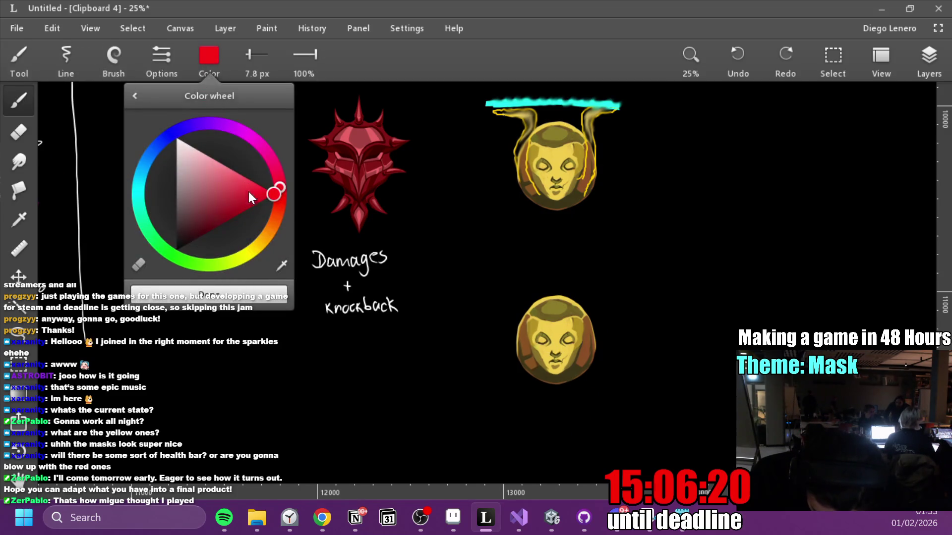
pyautogui.moveTo(227, 197); pyautogui.dragTo(178, 248)
pyautogui.moveTo(538, 336)
pyautogui.mouseDown()
pyautogui.moveTo(560, 341)
pyautogui.moveTo(565, 331)
pyautogui.moveTo(566, 347)
pyautogui.mouseUp()
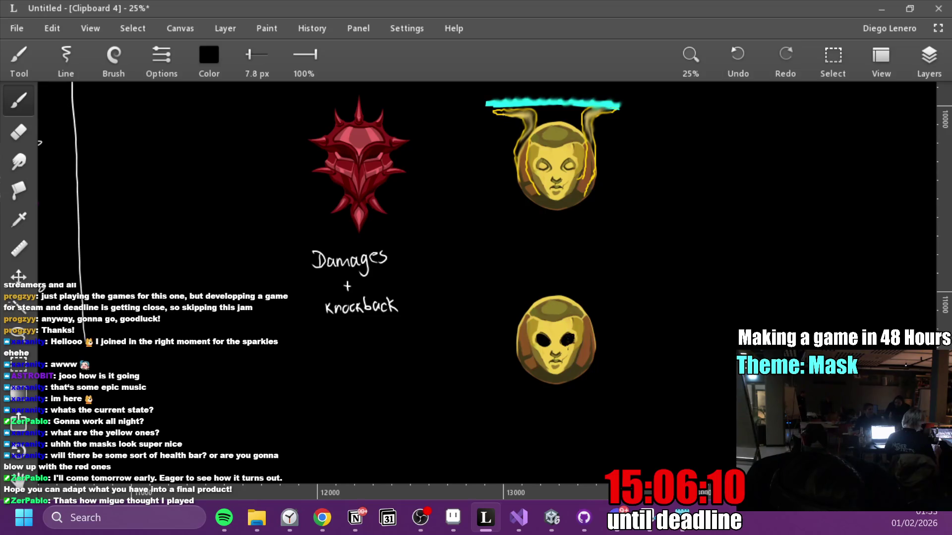
pyautogui.click(209, 57)
pyautogui.click(273, 193)
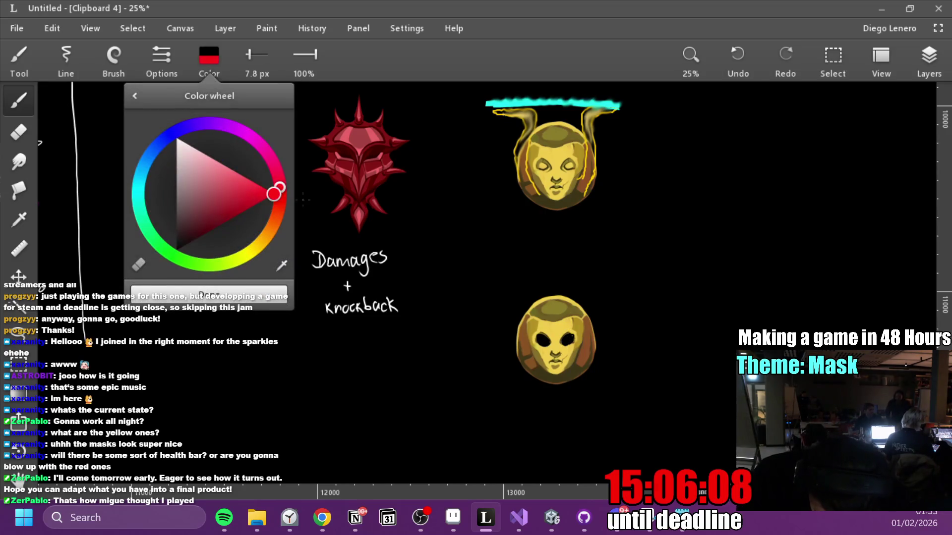
pyautogui.click(325, 127)
pyautogui.moveTo(540, 337); pyautogui.dragTo(543, 343)
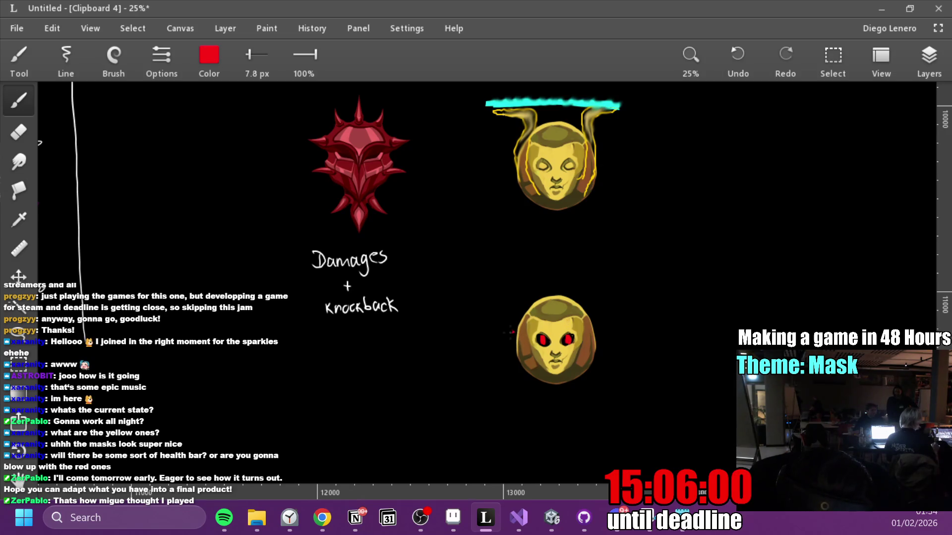
# Paint red flame strokes around the lower mask's left, top, right side and bottom.
pyautogui.moveTo(512, 288)
pyautogui.mouseDown()
pyautogui.moveTo(525, 300)
pyautogui.moveTo(544, 261)
pyautogui.mouseUp()
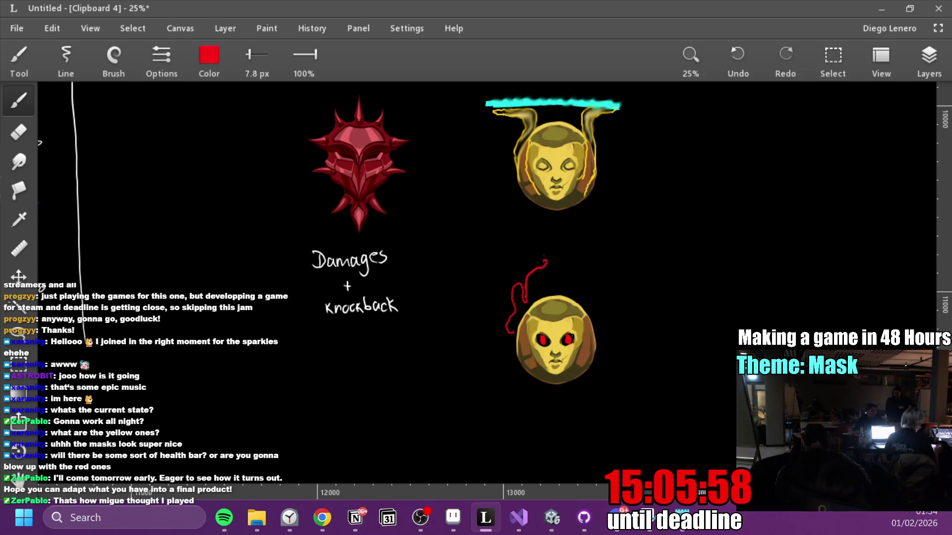
pyautogui.moveTo(567, 291); pyautogui.dragTo(566, 255)
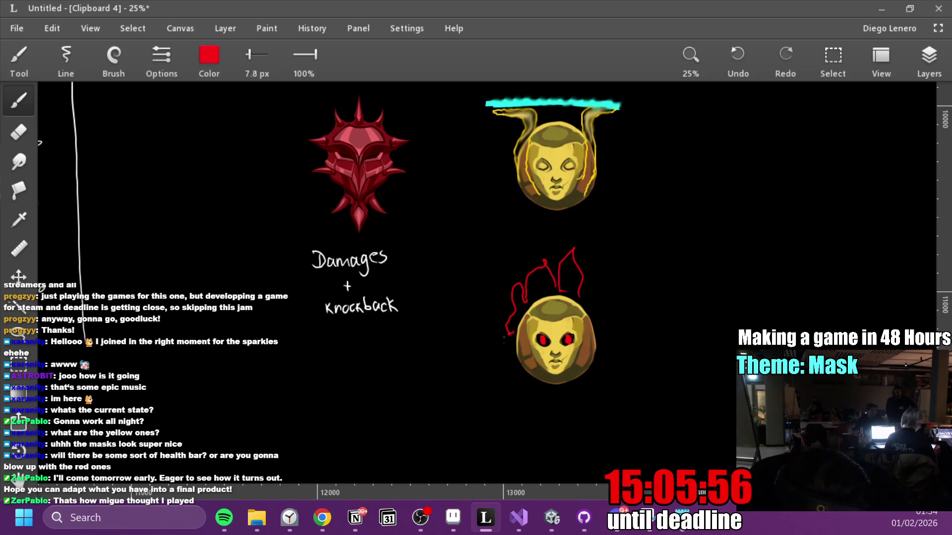
pyautogui.moveTo(607, 281); pyautogui.dragTo(599, 310)
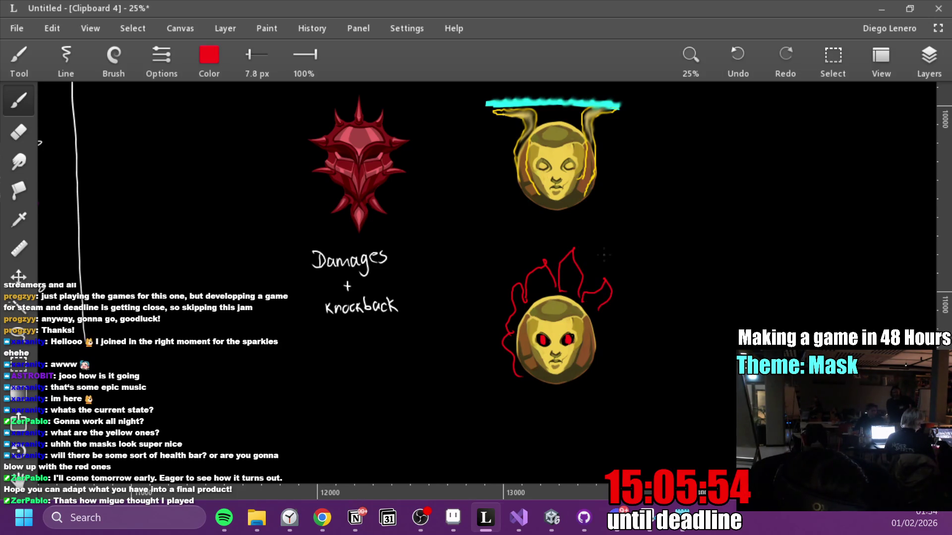
pyautogui.moveTo(554, 236); pyautogui.dragTo(556, 237)
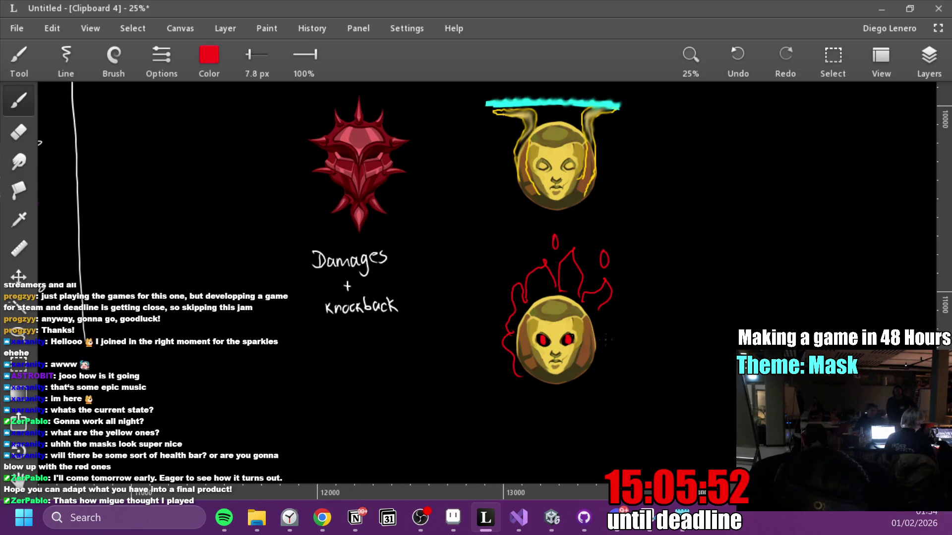
pyautogui.moveTo(598, 322); pyautogui.dragTo(602, 358)
pyautogui.moveTo(526, 385)
pyautogui.mouseDown()
pyautogui.moveTo(561, 393)
pyautogui.moveTo(599, 376)
pyautogui.moveTo(602, 273)
pyautogui.moveTo(537, 301)
pyautogui.moveTo(518, 327)
pyautogui.moveTo(511, 317)
pyautogui.moveTo(546, 329)
pyautogui.mouseUp()
pyautogui.press('s')
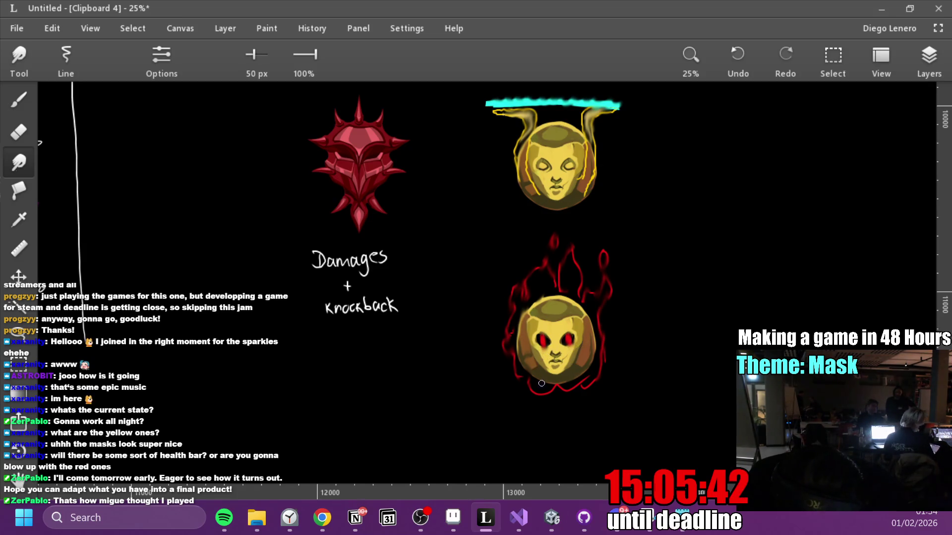
# Add more red zigzag flames around the lower mask and smudge them softer.
pyautogui.press('b')
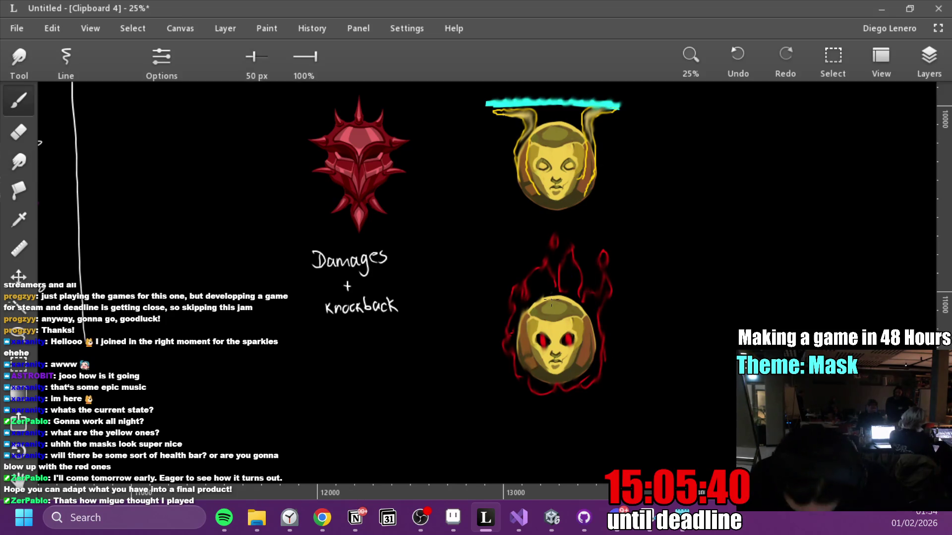
pyautogui.moveTo(536, 293)
pyautogui.mouseDown()
pyautogui.moveTo(538, 278)
pyautogui.moveTo(558, 278)
pyautogui.moveTo(580, 292)
pyautogui.mouseUp()
pyautogui.moveTo(592, 313); pyautogui.dragTo(596, 303)
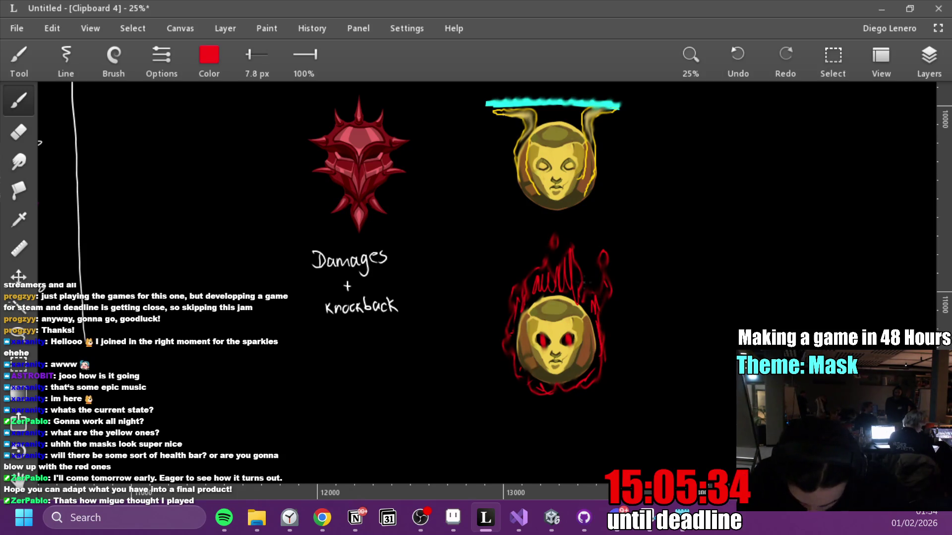
pyautogui.press('s')
pyautogui.moveTo(579, 254)
pyautogui.mouseDown()
pyautogui.moveTo(567, 289)
pyautogui.moveTo(541, 282)
pyautogui.moveTo(520, 313)
pyautogui.mouseUp()
pyautogui.moveTo(548, 392); pyautogui.dragTo(533, 375)
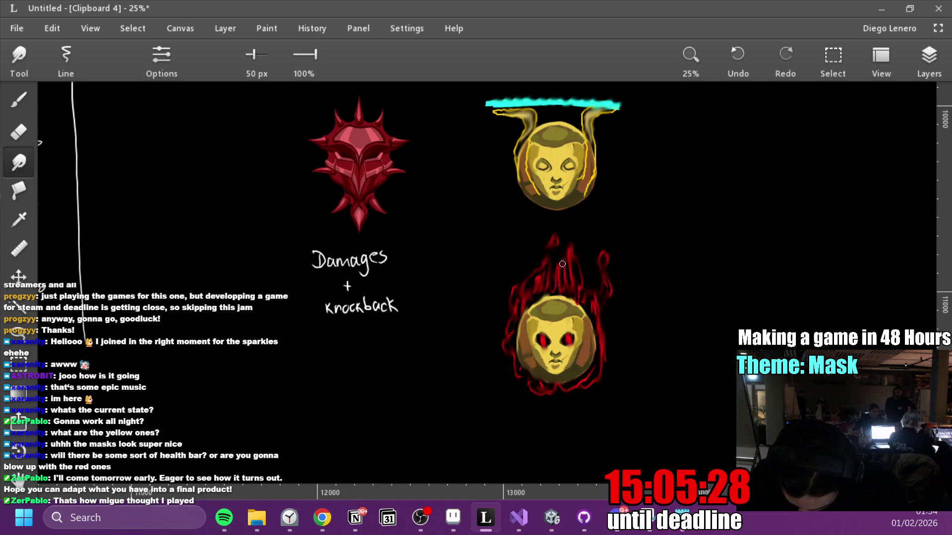
pyautogui.moveTo(636, 311)
pyautogui.mouseDown()
pyautogui.moveTo(574, 365)
pyautogui.moveTo(577, 354)
pyautogui.moveTo(628, 353)
pyautogui.mouseUp()
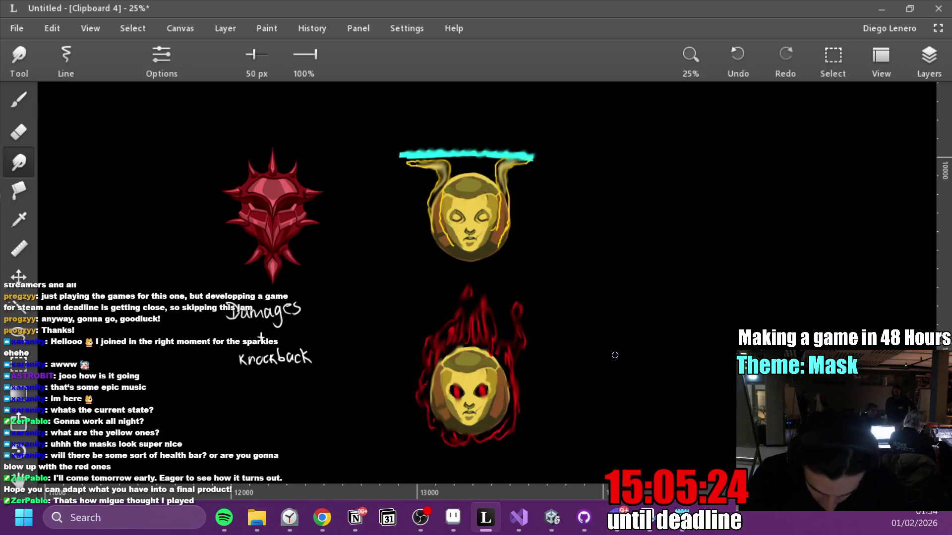
# Sample the mask's yellow, try a stroke on its left edge, then undo it.
pyautogui.keyDown('alt'); pyautogui.click(494, 376); pyautogui.keyUp('alt')
pyautogui.press('b')
pyautogui.moveTo(493, 377); pyautogui.dragTo(461, 379)
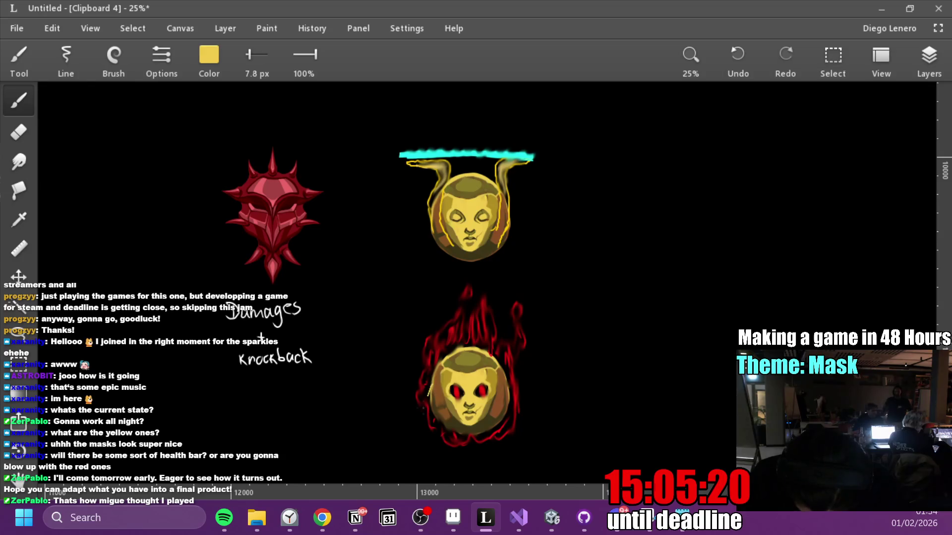
pyautogui.moveTo(419, 424); pyautogui.dragTo(434, 397)
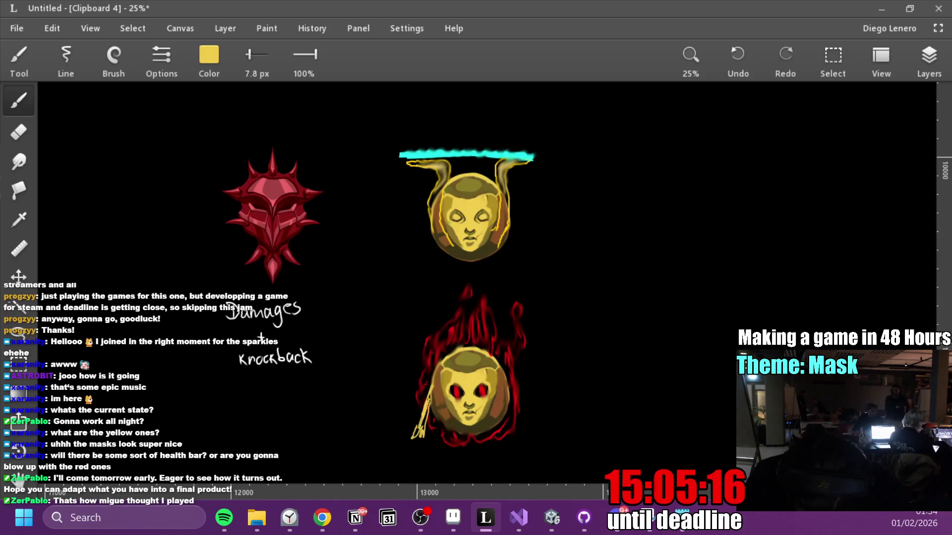
pyautogui.moveTo(520, 425)
pyautogui.mouseDown()
pyautogui.moveTo(505, 375)
pyautogui.moveTo(520, 365)
pyautogui.moveTo(555, 387)
pyautogui.moveTo(584, 386)
pyautogui.mouseUp()
pyautogui.hotkey('ctrl', 'z')
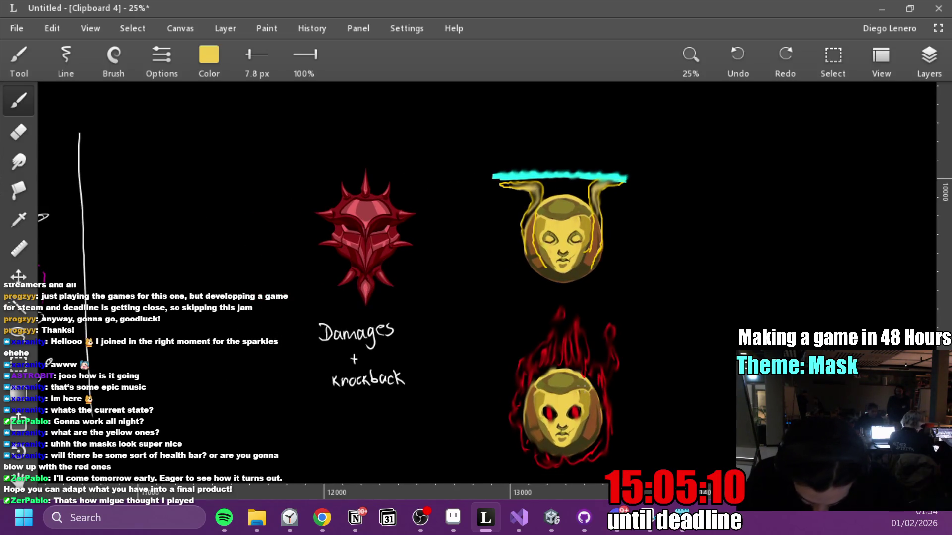
# Reselect red as the painting colour.
pyautogui.click(218, 68)
pyautogui.click(280, 195)
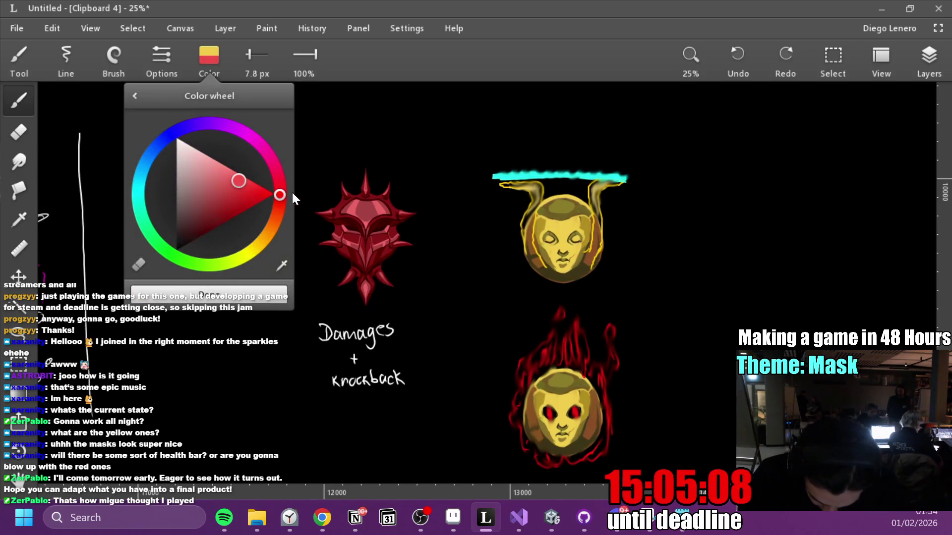
pyautogui.click(213, 58)
# Paste the dark mask image into the empty space right of the masks.
pyautogui.moveTo(787, 374); pyautogui.dragTo(617, 352)
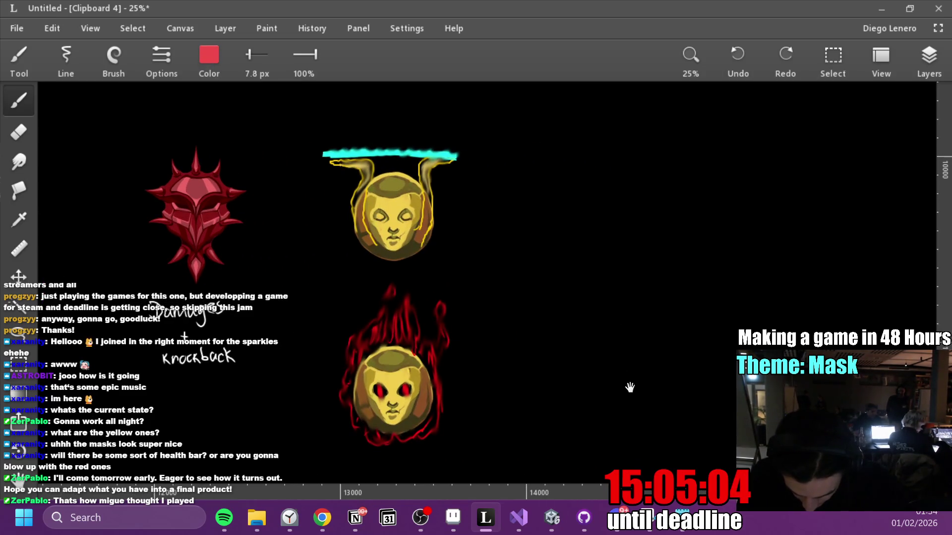
pyautogui.moveTo(629, 385); pyautogui.dragTo(614, 393)
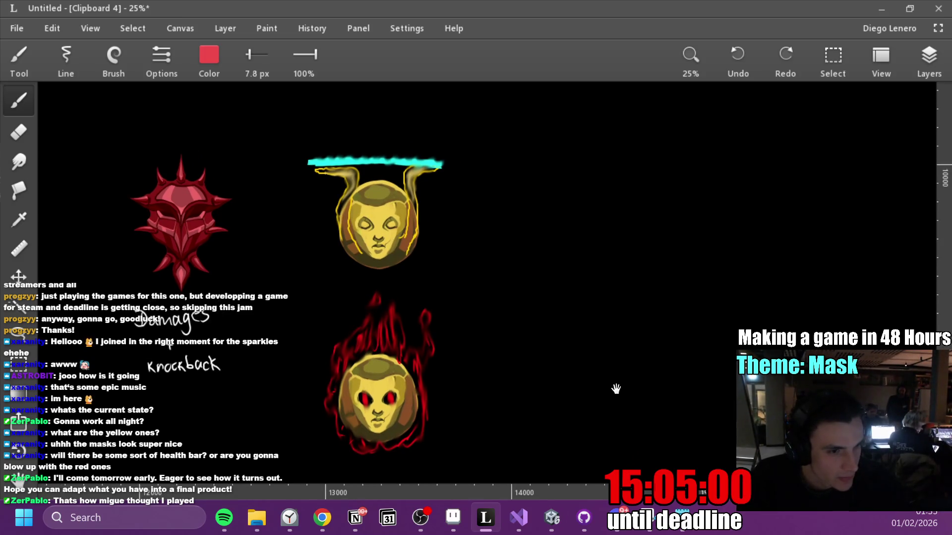
pyautogui.moveTo(644, 361); pyautogui.dragTo(575, 365)
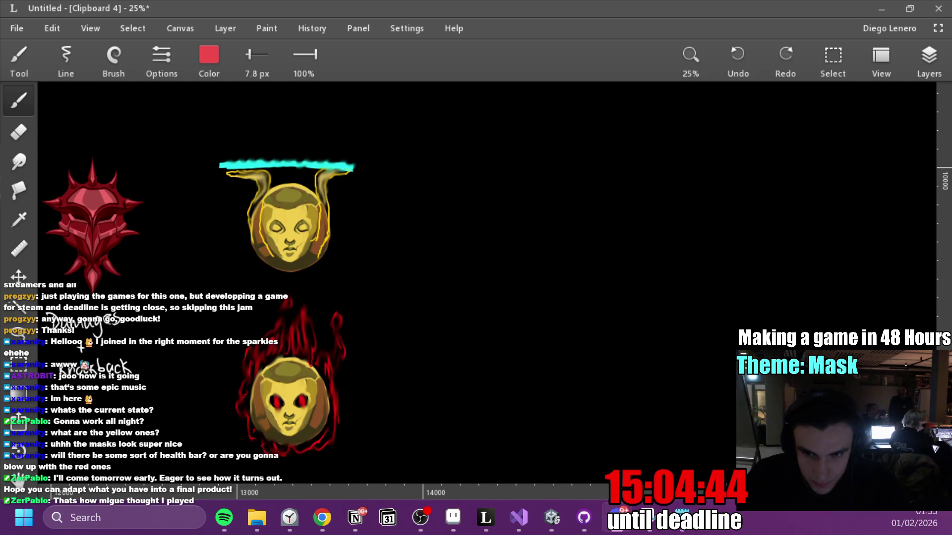
pyautogui.hotkey('ctrl', 'v')
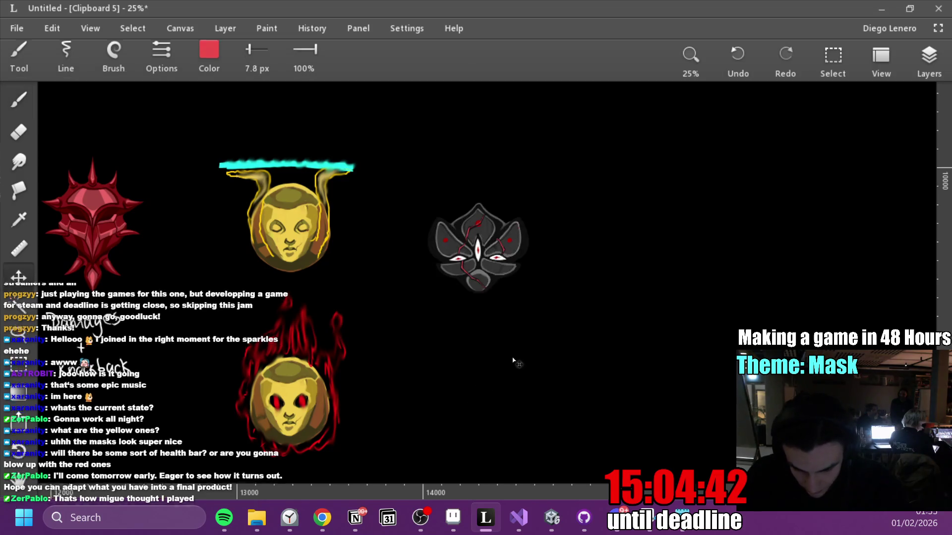
# Move the dark mask down and right, and set the brush colour to white.
pyautogui.moveTo(488, 247); pyautogui.dragTo(547, 285)
pyautogui.moveTo(364, 316)
pyautogui.mouseDown()
pyautogui.moveTo(422, 267)
pyautogui.moveTo(478, 294)
pyautogui.moveTo(485, 270)
pyautogui.moveTo(511, 312)
pyautogui.mouseUp()
pyautogui.press('b')
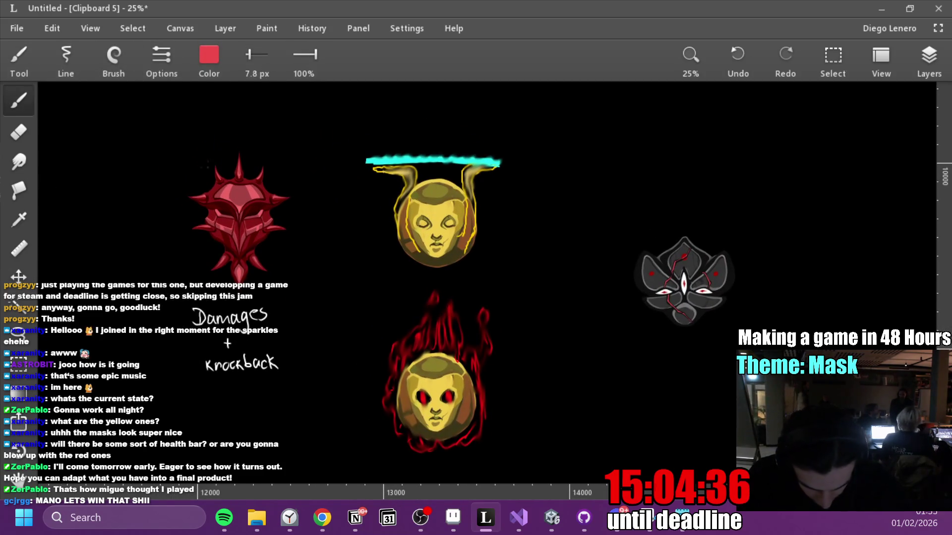
pyautogui.click(209, 55)
pyautogui.click(176, 138)
pyautogui.moveTo(443, 308)
pyautogui.mouseDown()
pyautogui.moveTo(422, 218)
pyautogui.moveTo(402, 305)
pyautogui.moveTo(440, 214)
pyautogui.mouseUp()
# Handwrite 'Turns into platform' below the flaming mask.
pyautogui.moveTo(391, 395); pyautogui.dragTo(408, 394)
pyautogui.moveTo(399, 395)
pyautogui.mouseDown()
pyautogui.moveTo(399, 411)
pyautogui.moveTo(472, 411)
pyautogui.mouseUp()
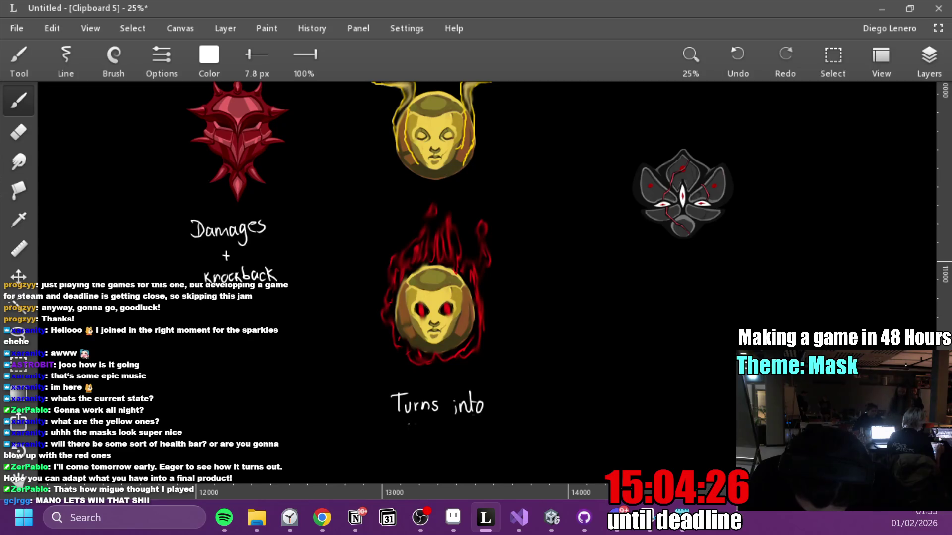
pyautogui.moveTo(401, 426); pyautogui.dragTo(472, 439)
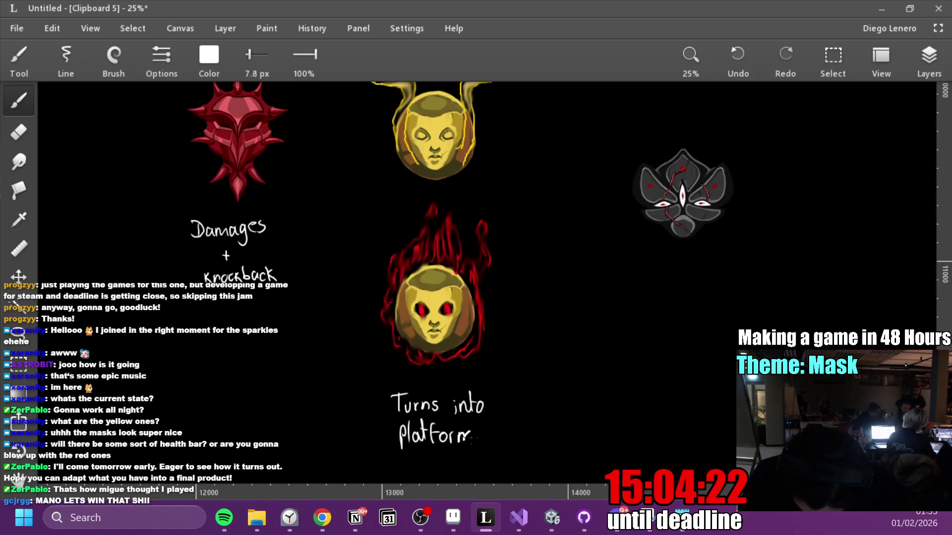
pyautogui.moveTo(487, 404)
pyautogui.mouseDown()
pyautogui.moveTo(499, 404)
pyautogui.moveTo(498, 369)
pyautogui.mouseUp()
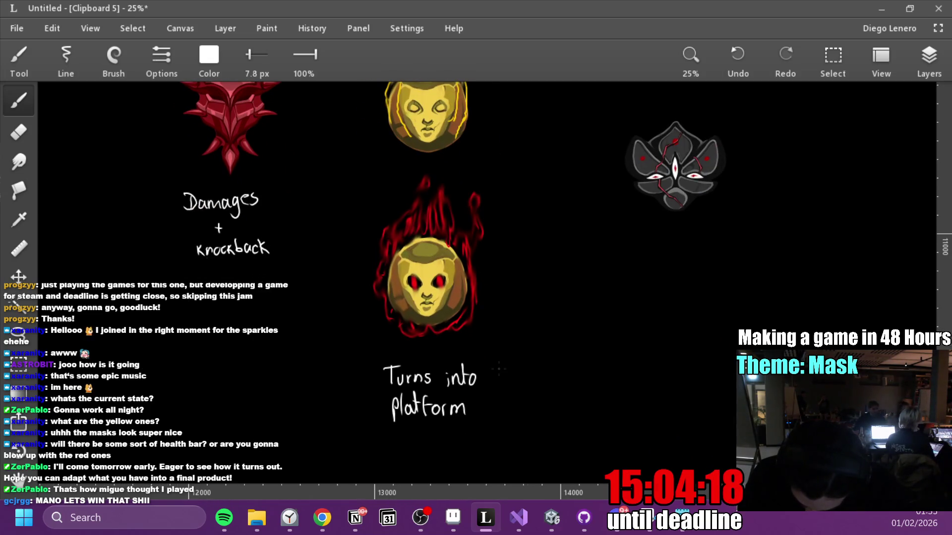
pyautogui.moveTo(500, 334)
pyautogui.mouseDown()
pyautogui.moveTo(504, 405)
pyautogui.moveTo(507, 312)
pyautogui.mouseUp()
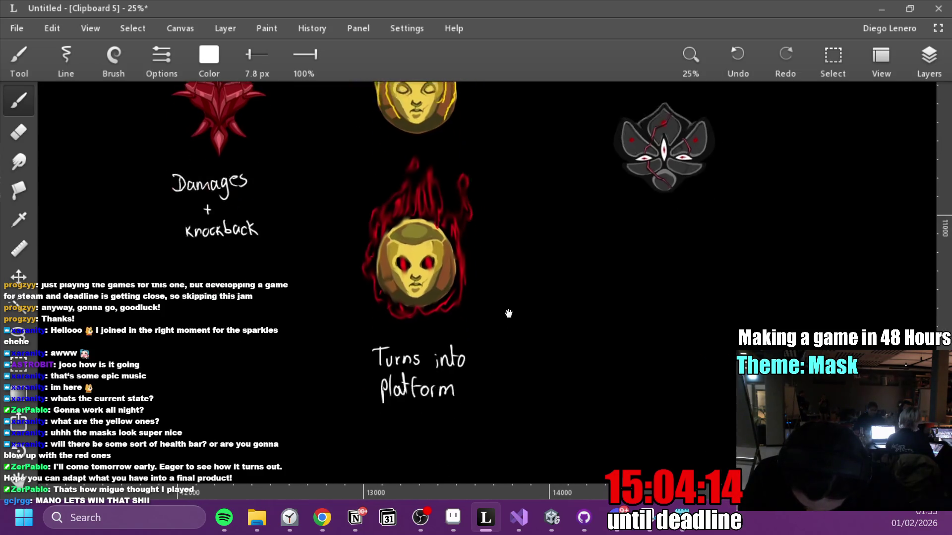
# Draw a downward arrow under 'Turns into platform', undoing the word written after it.
pyautogui.moveTo(461, 401)
pyautogui.mouseDown()
pyautogui.moveTo(495, 299)
pyautogui.moveTo(424, 381)
pyautogui.mouseUp()
pyautogui.moveTo(435, 371)
pyautogui.mouseDown()
pyautogui.moveTo(436, 380)
pyautogui.moveTo(484, 375)
pyautogui.mouseUp()
pyautogui.moveTo(486, 369); pyautogui.dragTo(490, 371)
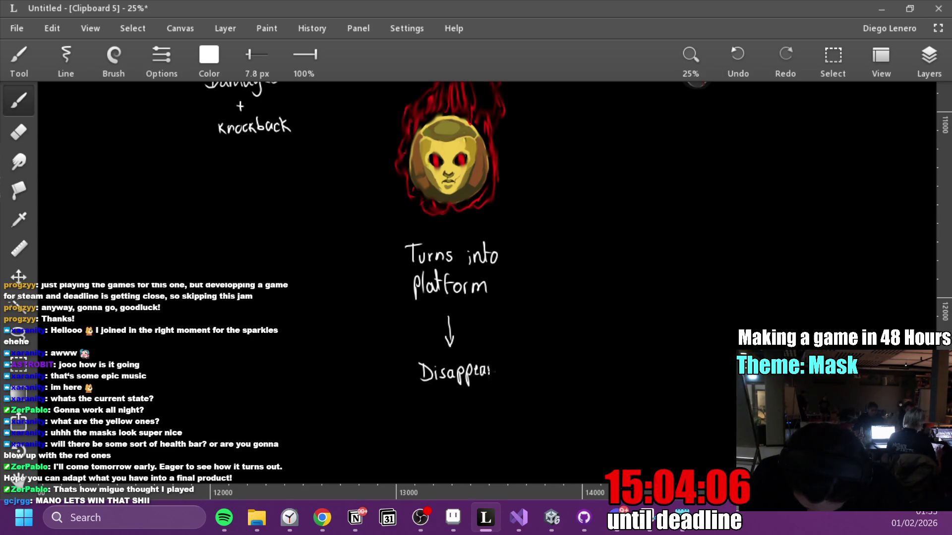
pyautogui.hotkey('ctrl', 'z')
pyautogui.hotkey('ctrl', 'z')
pyautogui.hotkey('ctrl', 'z')
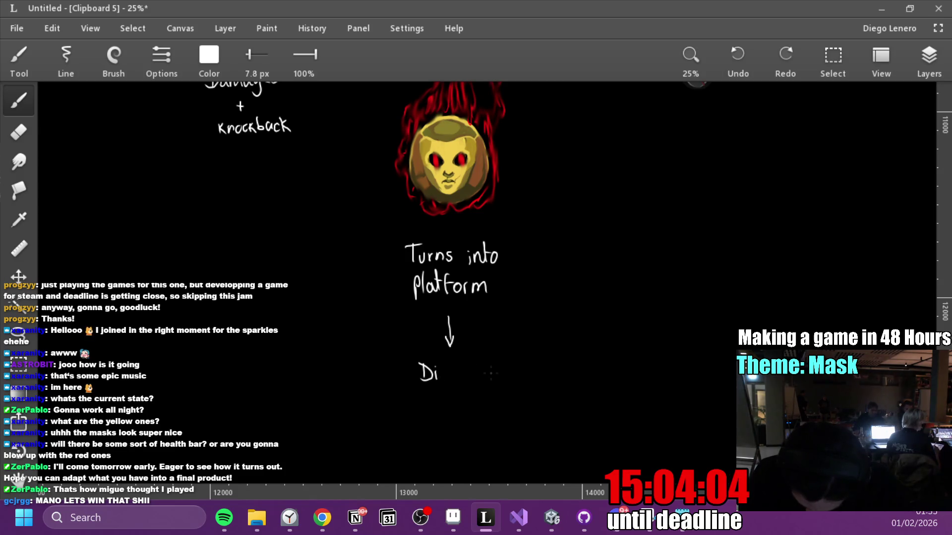
pyautogui.hotkey('ctrl', 'z')
pyautogui.moveTo(552, 360); pyautogui.dragTo(503, 401)
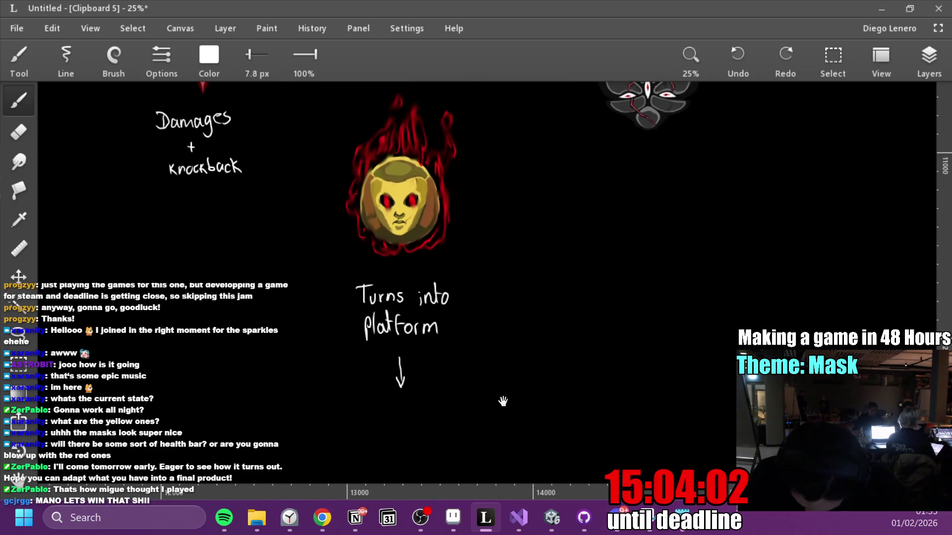
pyautogui.moveTo(503, 364)
pyautogui.mouseDown()
pyautogui.moveTo(496, 453)
pyautogui.moveTo(515, 437)
pyautogui.mouseUp()
pyautogui.moveTo(496, 382)
pyautogui.mouseDown()
pyautogui.moveTo(545, 391)
pyautogui.moveTo(466, 378)
pyautogui.mouseUp()
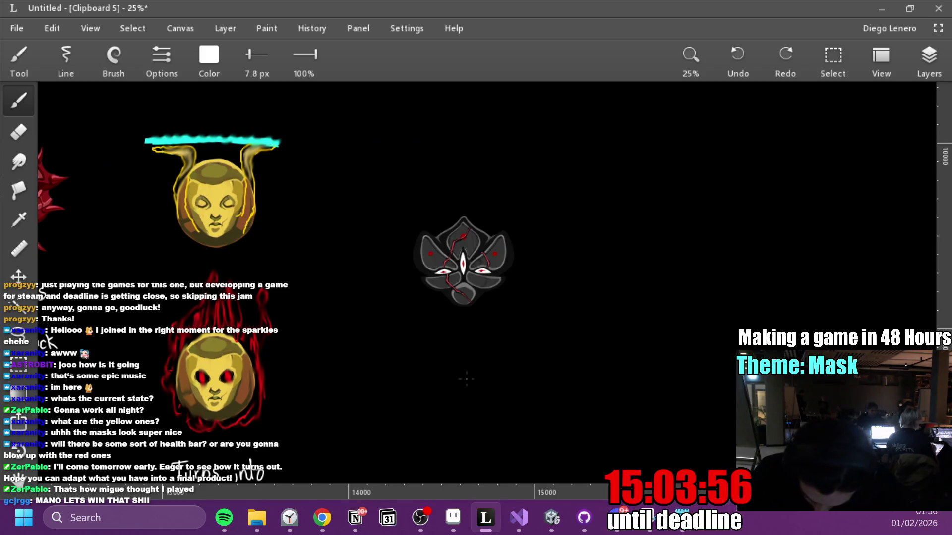
# Write 'Explodes and destroys' in white under the dark mask.
pyautogui.moveTo(440, 337)
pyautogui.mouseDown()
pyautogui.moveTo(426, 349)
pyautogui.moveTo(439, 332)
pyautogui.moveTo(443, 350)
pyautogui.mouseUp()
pyautogui.moveTo(461, 340)
pyautogui.mouseDown()
pyautogui.moveTo(461, 352)
pyautogui.moveTo(482, 338)
pyautogui.moveTo(501, 346)
pyautogui.mouseUp()
pyautogui.moveTo(510, 331); pyautogui.dragTo(504, 348)
pyautogui.moveTo(427, 368); pyautogui.dragTo(429, 381)
pyautogui.moveTo(437, 373)
pyautogui.mouseDown()
pyautogui.moveTo(437, 381)
pyautogui.moveTo(475, 358)
pyautogui.moveTo(488, 379)
pyautogui.moveTo(507, 367)
pyautogui.mouseUp()
pyautogui.moveTo(513, 368); pyautogui.dragTo(530, 375)
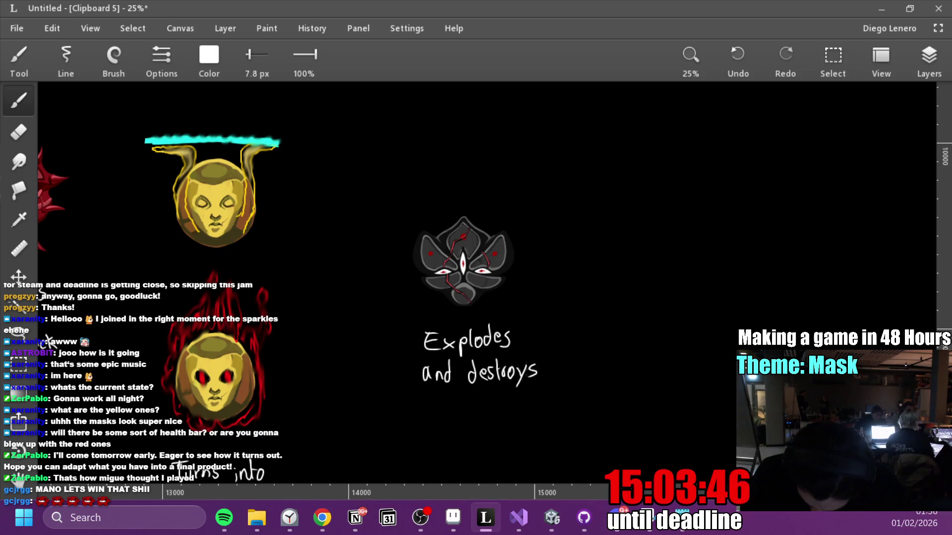
# Add 'All platforms' on the next line.
pyautogui.moveTo(436, 402); pyautogui.dragTo(434, 422)
pyautogui.moveTo(442, 400)
pyautogui.mouseDown()
pyautogui.moveTo(441, 424)
pyautogui.moveTo(465, 421)
pyautogui.mouseUp()
pyautogui.moveTo(477, 399)
pyautogui.mouseDown()
pyautogui.moveTo(474, 423)
pyautogui.moveTo(502, 408)
pyautogui.moveTo(514, 413)
pyautogui.mouseUp()
pyautogui.moveTo(519, 411); pyautogui.dragTo(540, 421)
pyautogui.moveTo(549, 408); pyautogui.dragTo(544, 421)
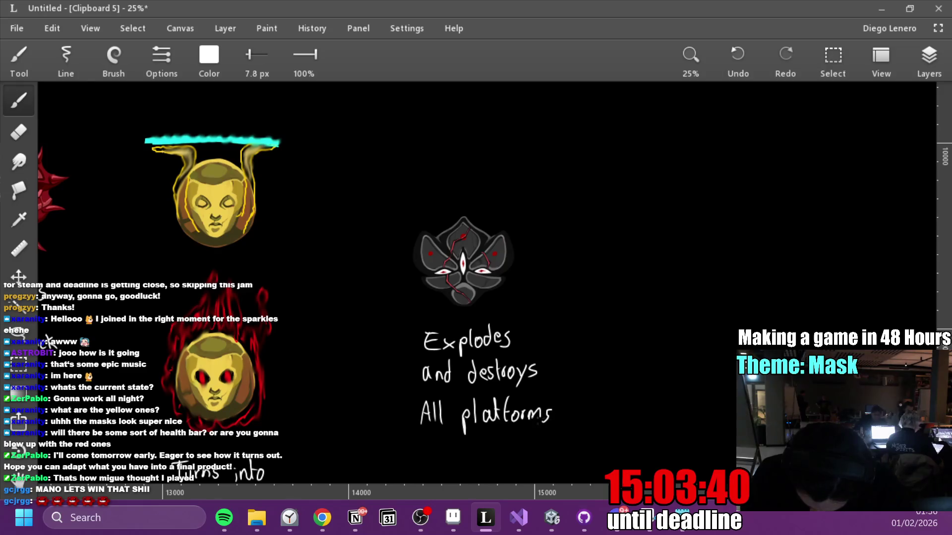
# Draw two long parallel vertical white lines to the right.
pyautogui.scroll(-2, 545, 411)
pyautogui.moveTo(576, 333)
pyautogui.mouseDown()
pyautogui.moveTo(552, 416)
pyautogui.moveTo(517, 354)
pyautogui.moveTo(389, 329)
pyautogui.moveTo(365, 341)
pyautogui.mouseUp()
pyautogui.moveTo(367, 121); pyautogui.dragTo(386, 366)
pyautogui.moveTo(517, 122); pyautogui.dragTo(531, 376)
pyautogui.click(209, 55)
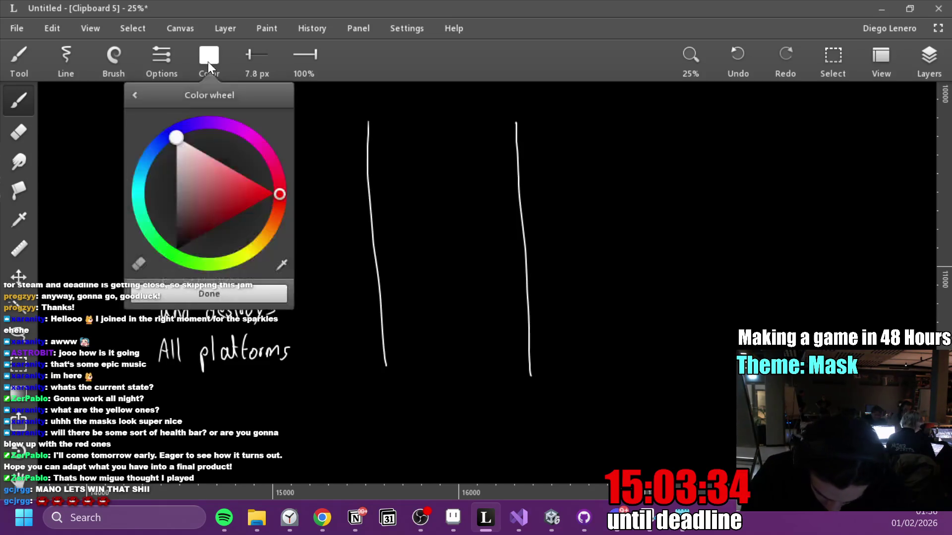
# Shift the brush colour toward yellow-orange and merge layers Clipboard 5 through Layer 1 into one.
pyautogui.click(255, 247)
pyautogui.click(209, 56)
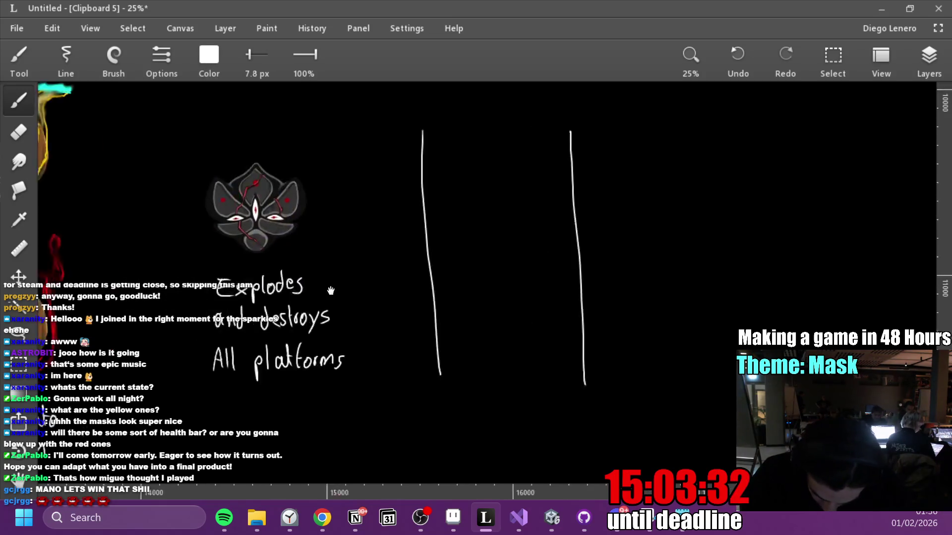
pyautogui.moveTo(496, 173); pyautogui.dragTo(826, 206)
pyautogui.click(929, 57)
pyautogui.keyDown('shift'); pyautogui.click(870, 318); pyautogui.keyUp('shift')
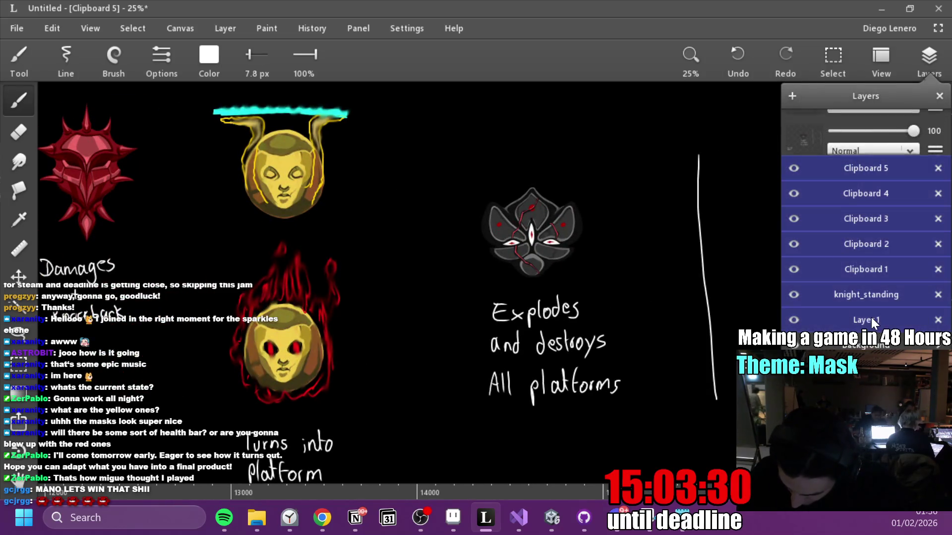
pyautogui.rightClick(864, 315)
pyautogui.click(720, 214)
pyautogui.moveTo(368, 216); pyautogui.dragTo(465, 328)
# Lasso and copy the yellow mask head, then paste a shrunken copy between the two vertical lines.
pyautogui.click(16, 337)
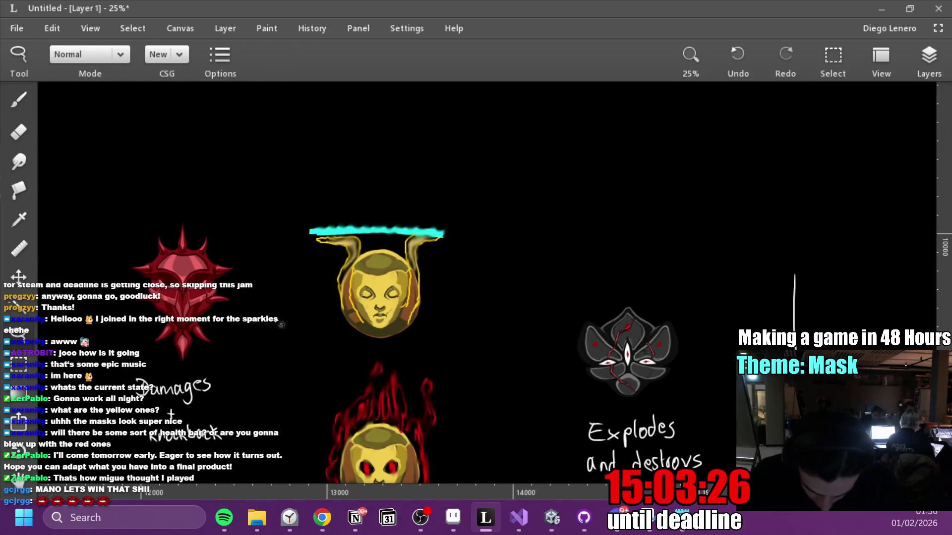
pyautogui.moveTo(369, 200)
pyautogui.mouseDown()
pyautogui.moveTo(407, 363)
pyautogui.moveTo(372, 198)
pyautogui.mouseUp()
pyautogui.hotkey('ctrl', 'c')
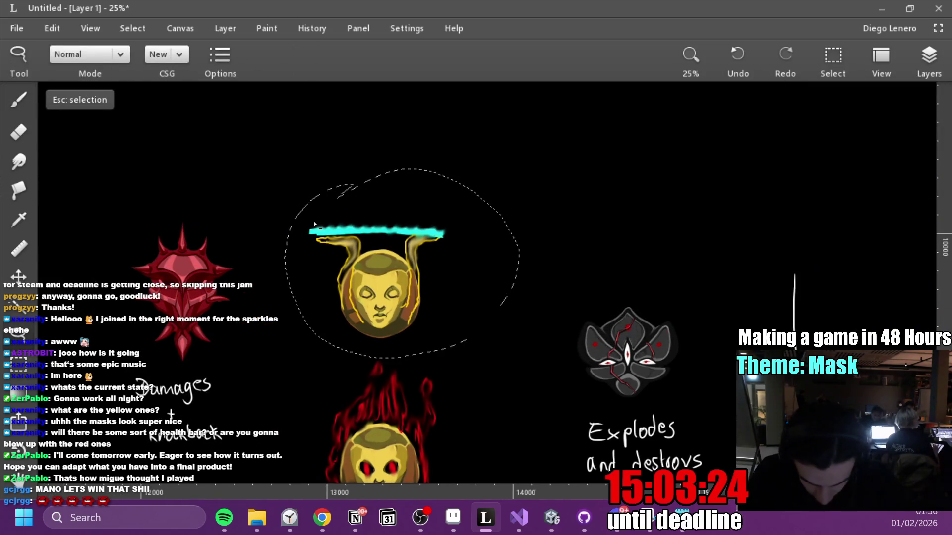
pyautogui.hotkey('ctrl', 'v')
pyautogui.moveTo(524, 325)
pyautogui.mouseDown()
pyautogui.moveTo(683, 316)
pyautogui.moveTo(761, 297)
pyautogui.mouseUp()
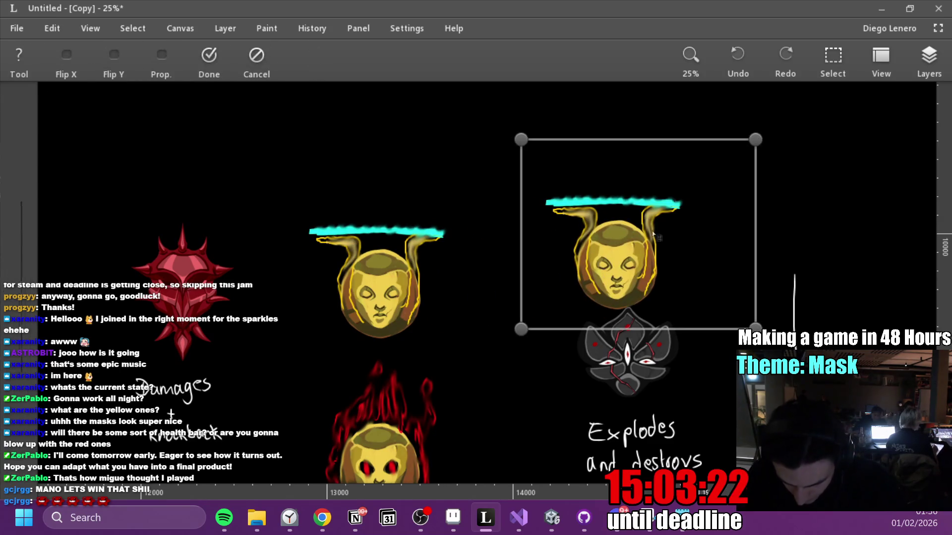
pyautogui.moveTo(755, 141)
pyautogui.mouseDown()
pyautogui.moveTo(603, 261)
pyautogui.moveTo(586, 286)
pyautogui.mouseUp()
pyautogui.scroll(-5, 587, 286)
pyautogui.hscroll(5, 587, 286)
pyautogui.moveTo(310, 110)
pyautogui.mouseDown()
pyautogui.moveTo(555, 172)
pyautogui.moveTo(620, 163)
pyautogui.moveTo(598, 168)
pyautogui.moveTo(628, 237)
pyautogui.moveTo(577, 181)
pyautogui.moveTo(572, 192)
pyautogui.moveTo(577, 174)
pyautogui.moveTo(643, 227)
pyautogui.moveTo(646, 320)
pyautogui.mouseUp()
pyautogui.press('Return')
# Paste five more small head copies around the level as platforms and start the stick figure's body.
pyautogui.hotkey('ctrl', 'v')
pyautogui.hotkey('ctrl', 'v')
pyautogui.hotkey('ctrl', 'v')
pyautogui.moveTo(645, 217); pyautogui.dragTo(664, 253)
pyautogui.hotkey('ctrl', 'v')
pyautogui.moveTo(676, 176); pyautogui.dragTo(690, 140)
pyautogui.hotkey('ctrl', 'v')
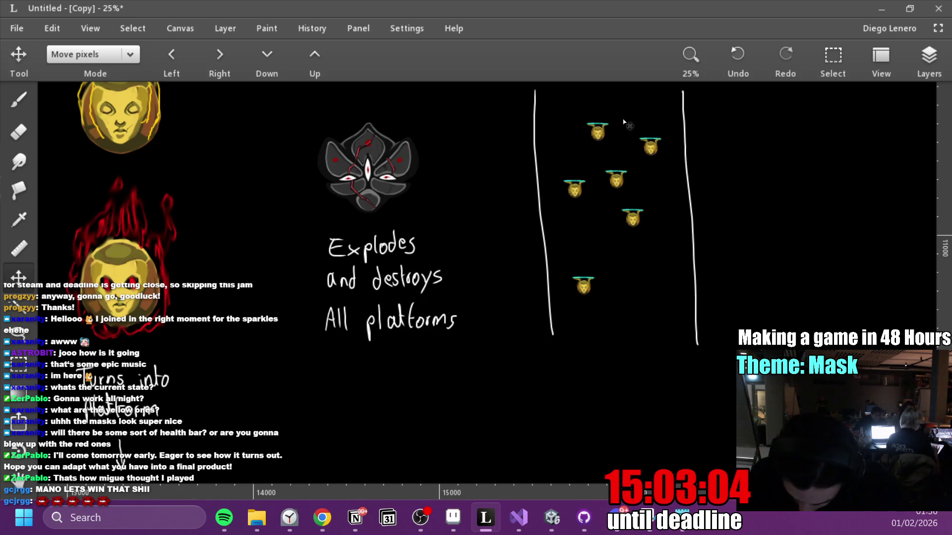
pyautogui.scroll(3, 639, 266)
pyautogui.moveTo(568, 252); pyautogui.dragTo(544, 232)
pyautogui.hotkey('ctrl', 'v')
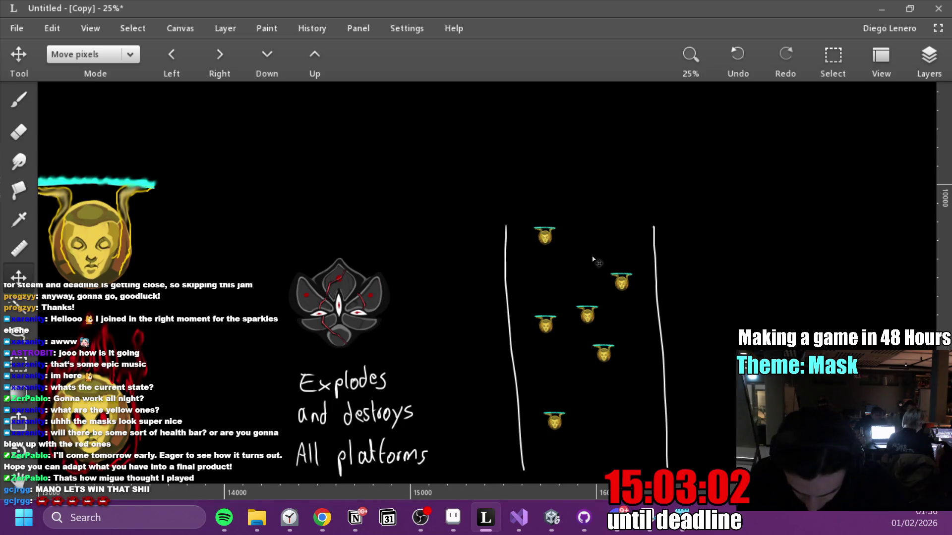
pyautogui.moveTo(614, 178); pyautogui.dragTo(605, 98)
pyautogui.scroll(-3, 659, 297)
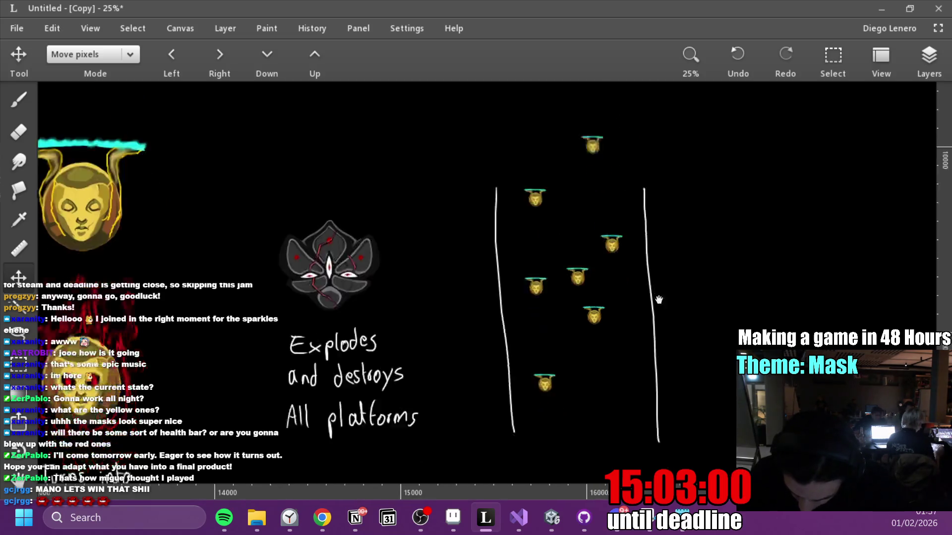
pyautogui.hotkey('ctrl', 'v')
pyautogui.moveTo(590, 258)
pyautogui.mouseDown()
pyautogui.moveTo(589, 350)
pyautogui.moveTo(610, 367)
pyautogui.mouseUp()
pyautogui.press('b')
pyautogui.moveTo(607, 306)
pyautogui.mouseDown()
pyautogui.moveTo(608, 341)
pyautogui.moveTo(599, 323)
pyautogui.mouseUp()
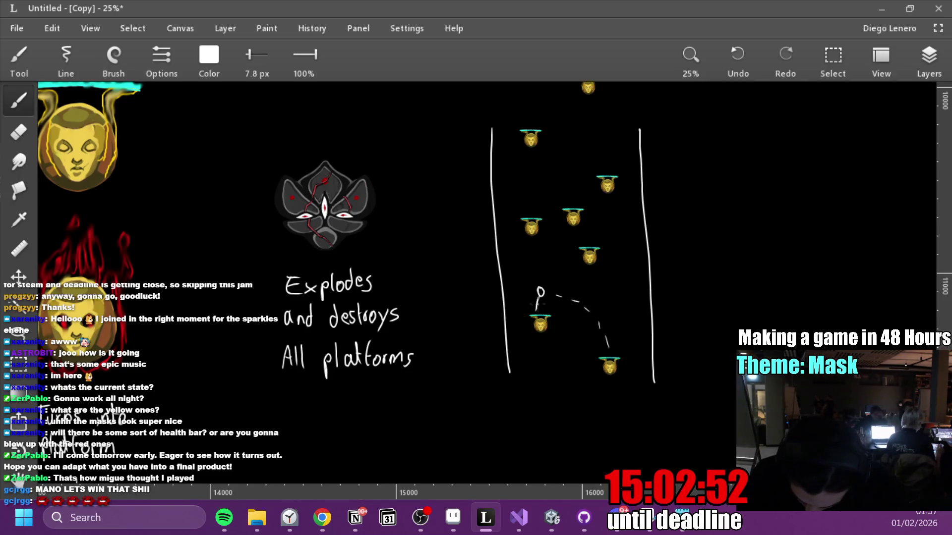
# Draw the stick figure's arm and the dashes of its jump arc.
pyautogui.moveTo(529, 305)
pyautogui.mouseDown()
pyautogui.moveTo(545, 298)
pyautogui.moveTo(531, 299)
pyautogui.moveTo(550, 269)
pyautogui.mouseUp()
pyautogui.moveTo(556, 256); pyautogui.dragTo(563, 246)
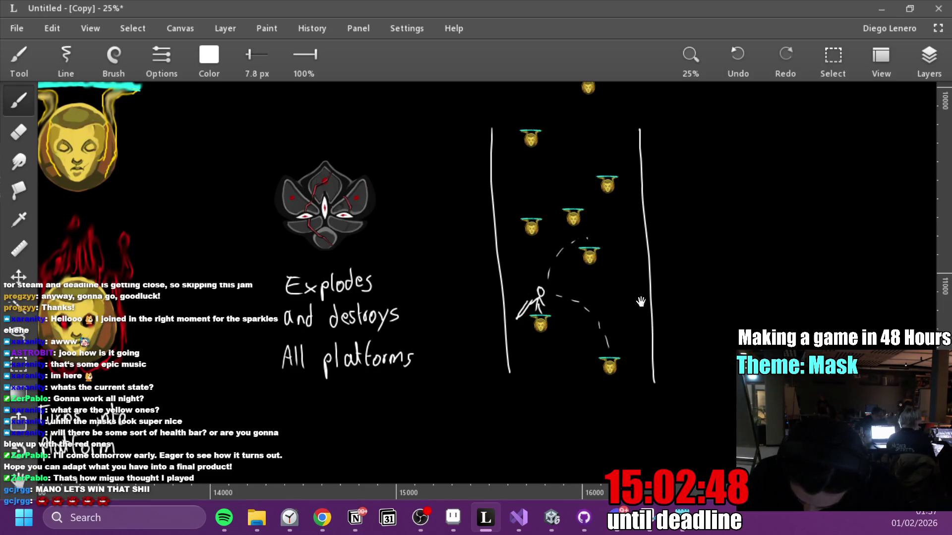
pyautogui.moveTo(641, 300); pyautogui.dragTo(618, 370)
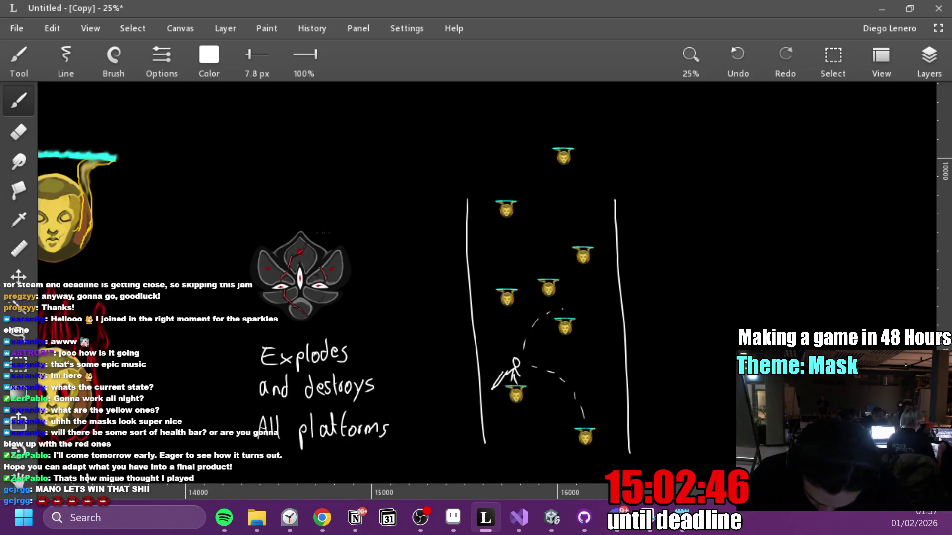
# Delete the separate Copy layers and lasso-select the dark mask drawing.
pyautogui.click(928, 59)
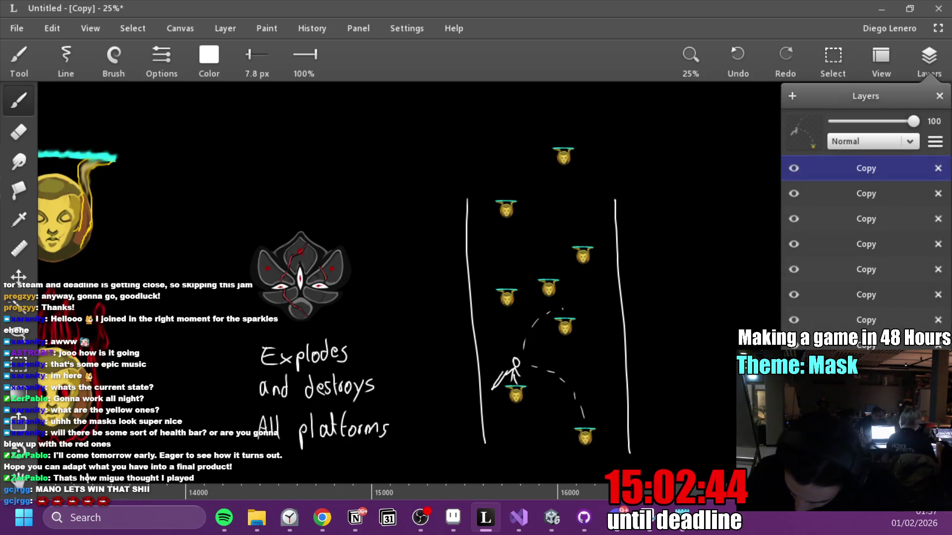
pyautogui.rightClick(879, 194)
pyautogui.click(790, 256)
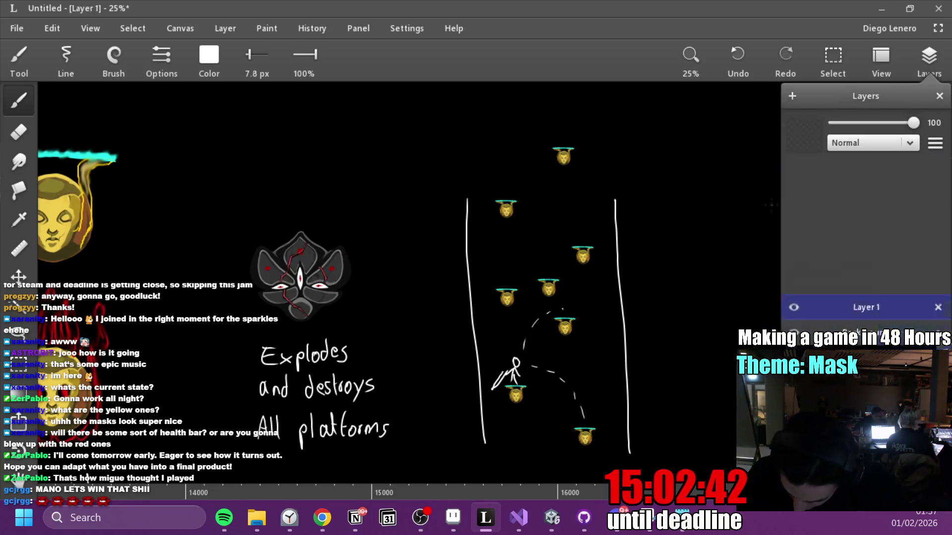
pyautogui.click(20, 337)
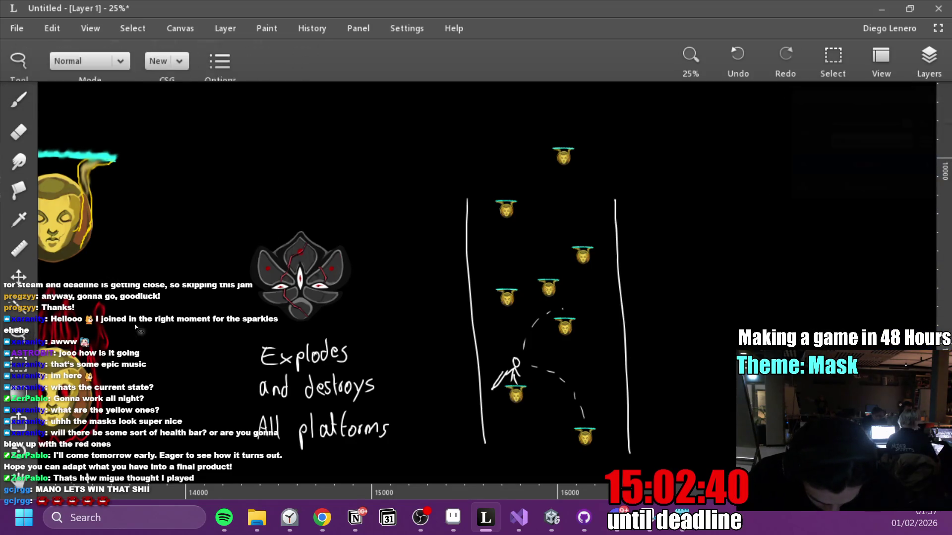
pyautogui.moveTo(299, 209)
pyautogui.mouseDown()
pyautogui.moveTo(250, 237)
pyautogui.moveTo(362, 252)
pyautogui.moveTo(327, 218)
pyautogui.mouseUp()
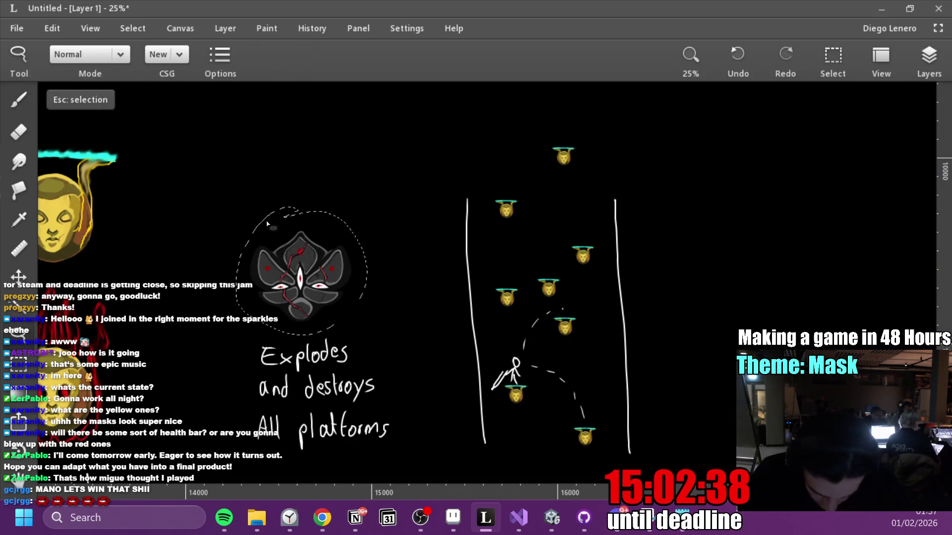
# Paste a copy of the dark mask into the level and shrink it to sprite size.
pyautogui.hotkey('ctrl', 'c')
pyautogui.hotkey('ctrl', 'shift', 'v')
pyautogui.press('m')
pyautogui.moveTo(309, 288); pyautogui.dragTo(511, 257)
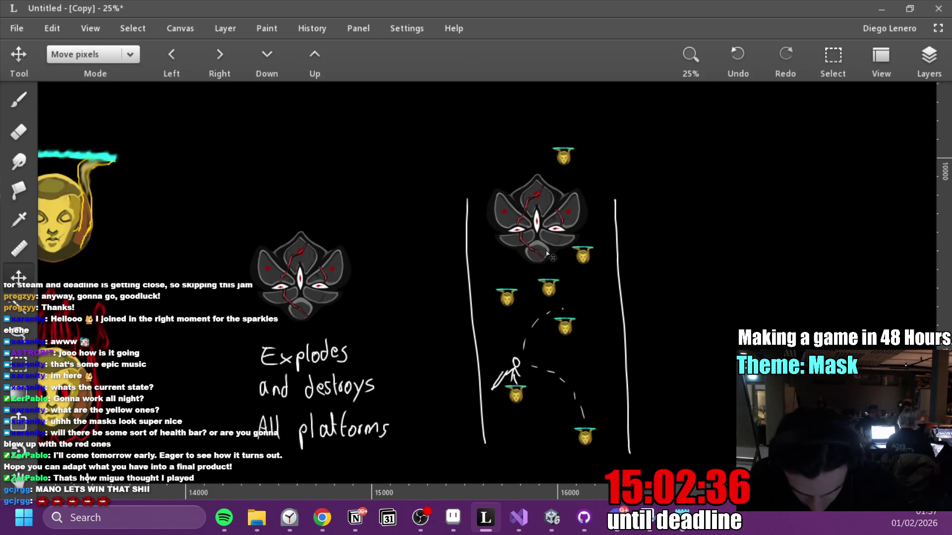
pyautogui.hotkey('ctrl', 't')
pyautogui.moveTo(614, 144)
pyautogui.mouseDown()
pyautogui.moveTo(552, 203)
pyautogui.moveTo(534, 255)
pyautogui.moveTo(517, 253)
pyautogui.moveTo(544, 226)
pyautogui.mouseUp()
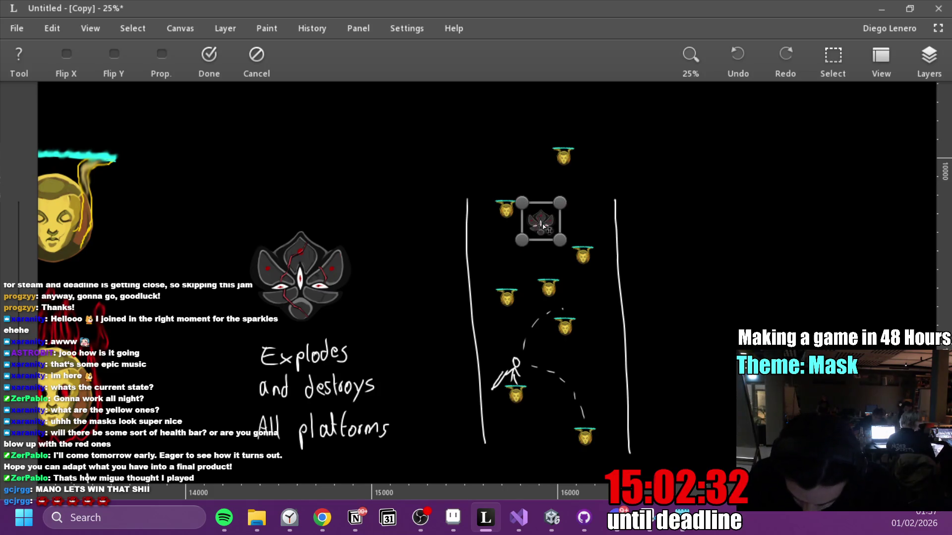
pyautogui.press('Return')
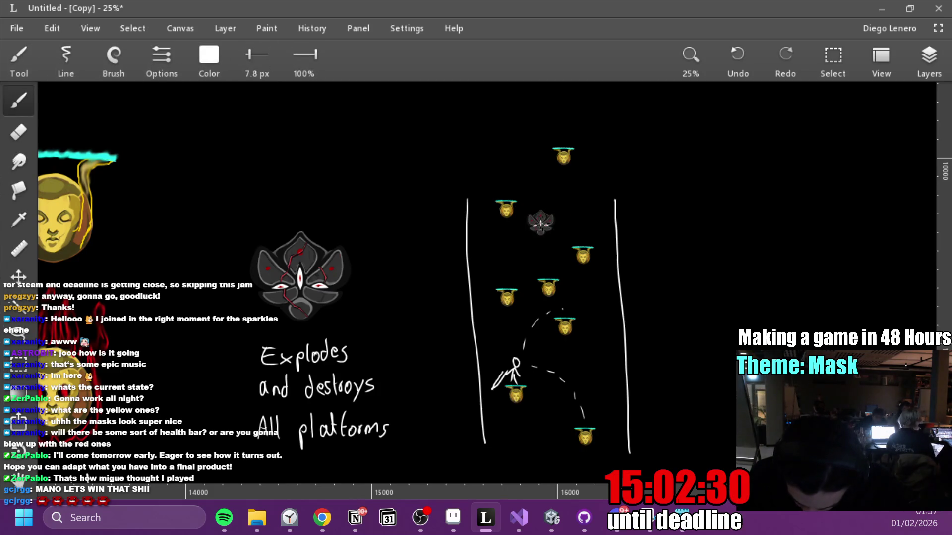
# Keep the brush white and draw two white explosion rays from the small mask.
pyautogui.click(206, 62)
pyautogui.click(245, 130)
pyautogui.click(211, 60)
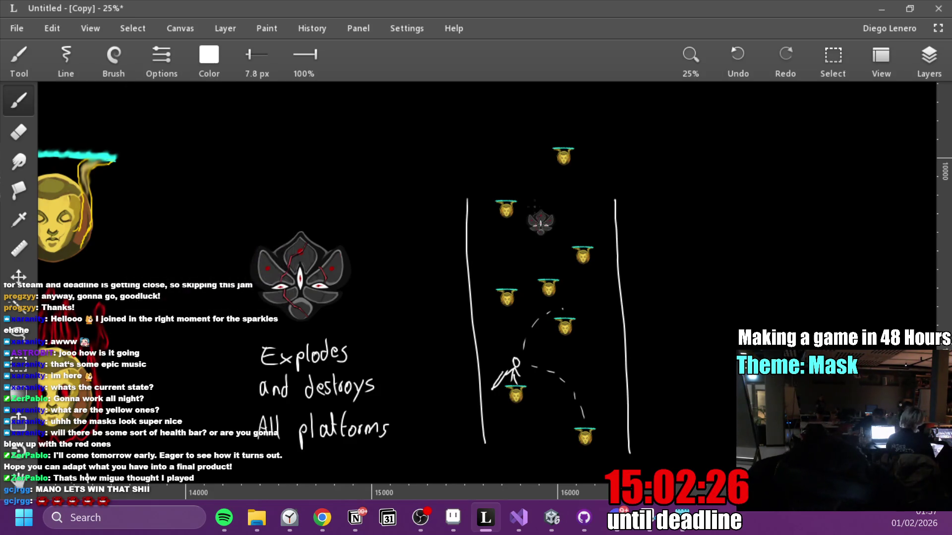
pyautogui.hotkey('ctrl', 'z')
pyautogui.hotkey('ctrl', 'y')
pyautogui.moveTo(550, 212); pyautogui.dragTo(593, 187)
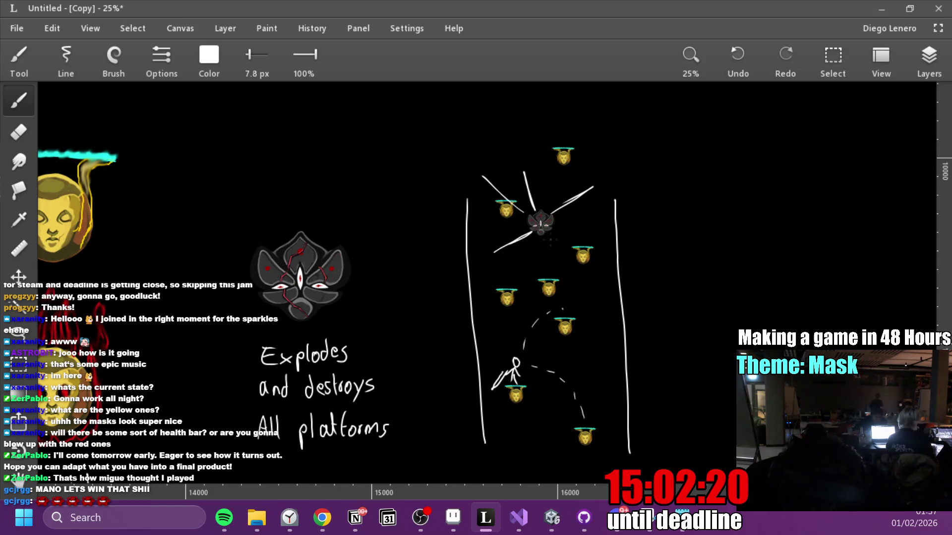
pyautogui.moveTo(556, 226); pyautogui.dragTo(591, 229)
# Switch the brush to magenta and add magenta rays above, left, below and right of the mask.
pyautogui.click(208, 55)
pyautogui.click(272, 194)
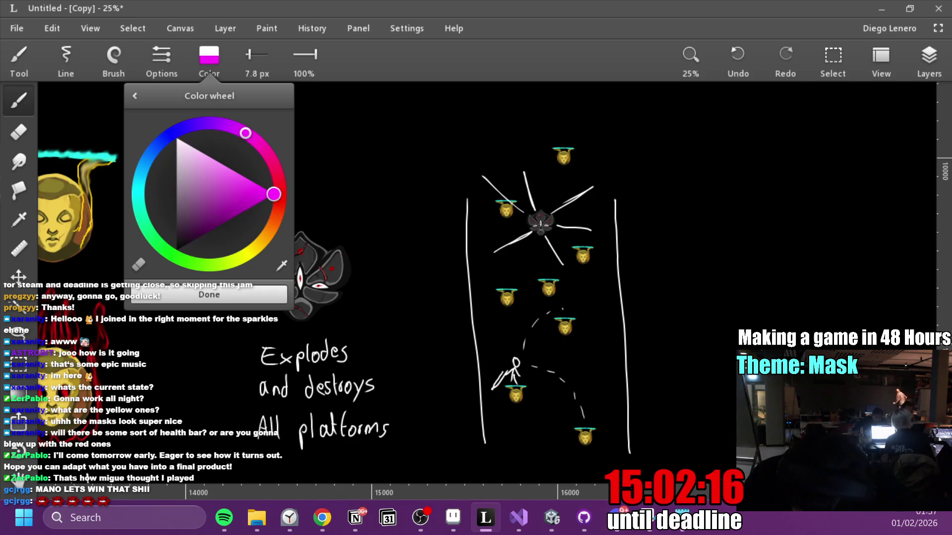
pyautogui.click(542, 198)
pyautogui.moveTo(542, 198); pyautogui.dragTo(542, 163)
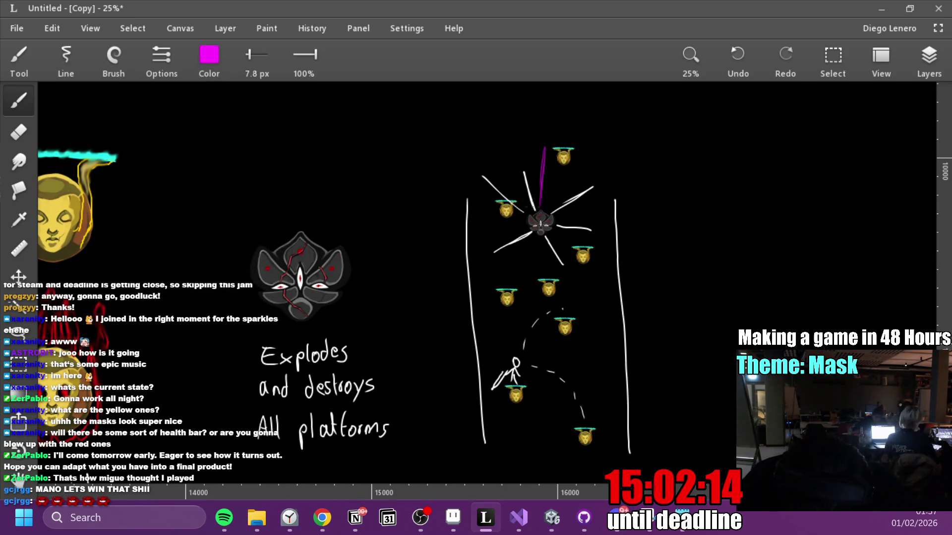
pyautogui.moveTo(487, 234)
pyautogui.mouseDown()
pyautogui.moveTo(532, 229)
pyautogui.moveTo(515, 268)
pyautogui.mouseUp()
pyautogui.moveTo(553, 235); pyautogui.dragTo(565, 249)
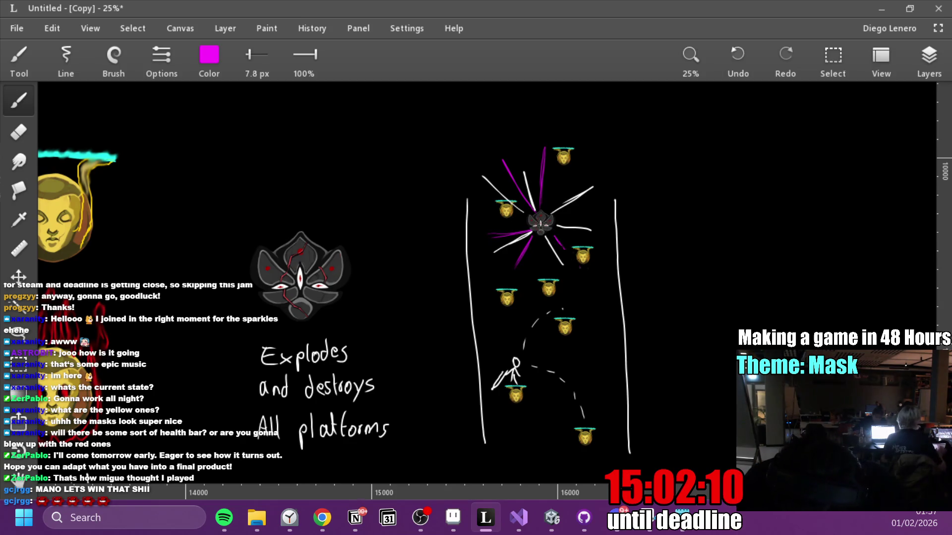
pyautogui.moveTo(544, 209); pyautogui.dragTo(557, 178)
pyautogui.moveTo(548, 219); pyautogui.dragTo(580, 212)
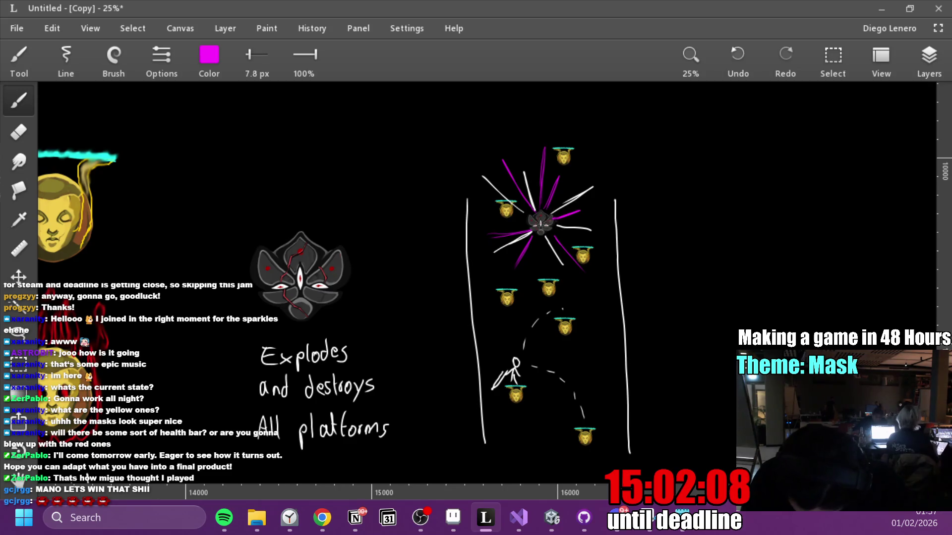
# Change the brush colour to red.
pyautogui.click(209, 54)
pyautogui.click(284, 186)
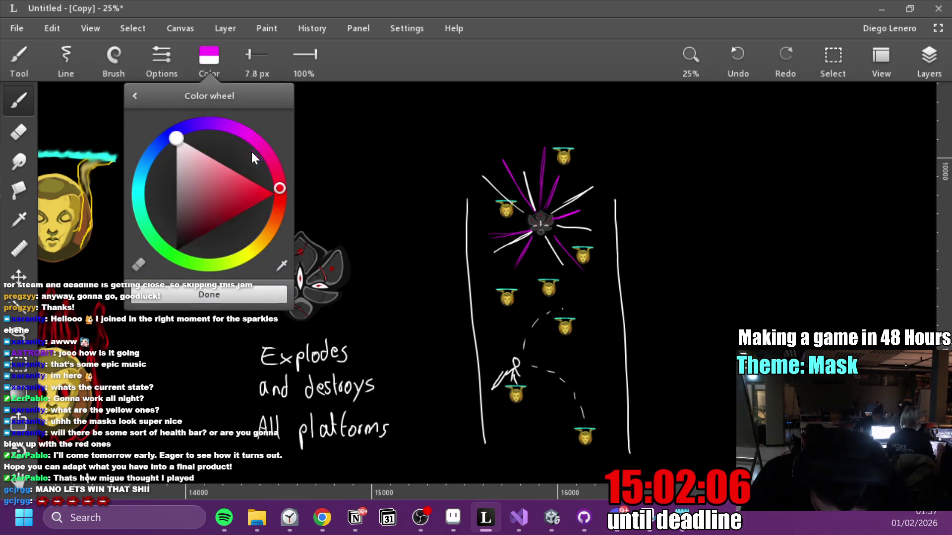
pyautogui.click(221, 55)
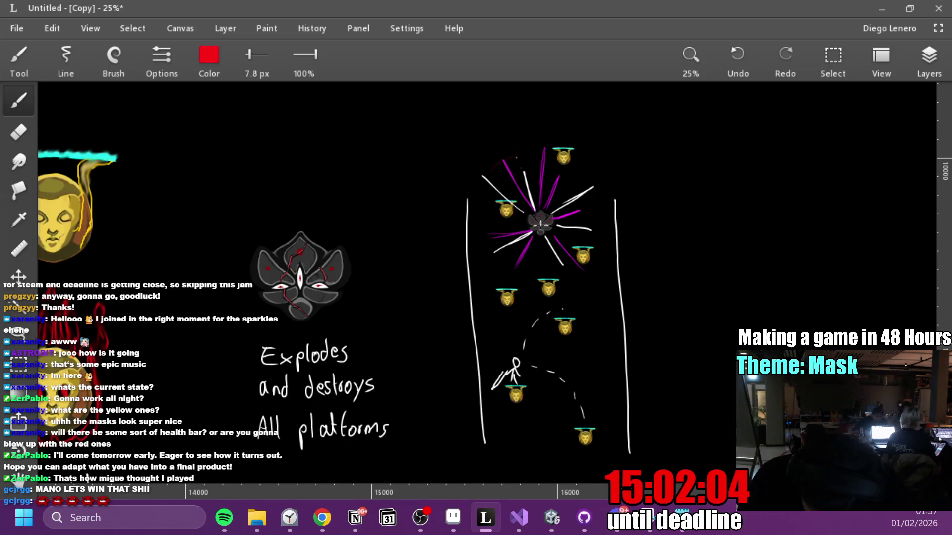
# Draw a red circle around the left side and top of the explosion.
pyautogui.moveTo(483, 177)
pyautogui.mouseDown()
pyautogui.moveTo(474, 238)
pyautogui.moveTo(500, 268)
pyautogui.mouseUp()
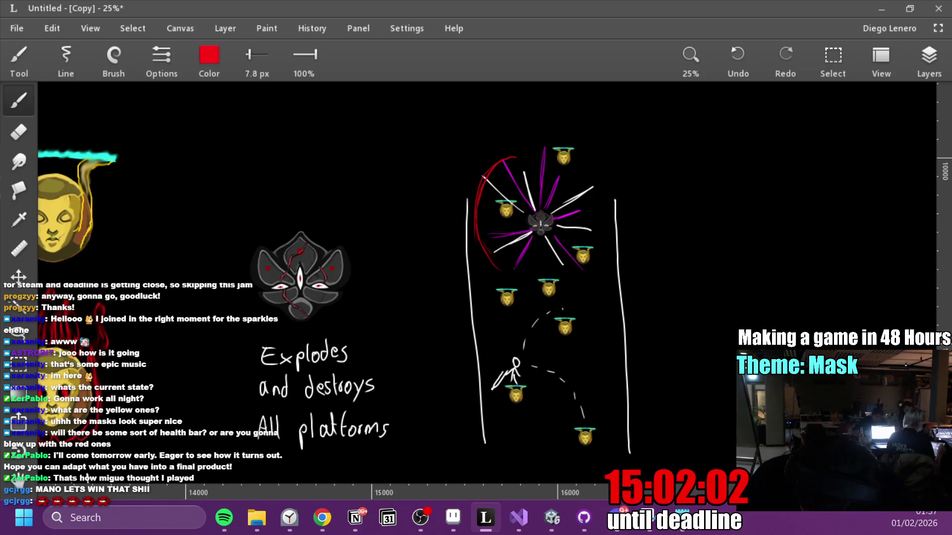
pyautogui.moveTo(518, 151)
pyautogui.mouseDown()
pyautogui.moveTo(565, 148)
pyautogui.moveTo(605, 198)
pyautogui.mouseUp()
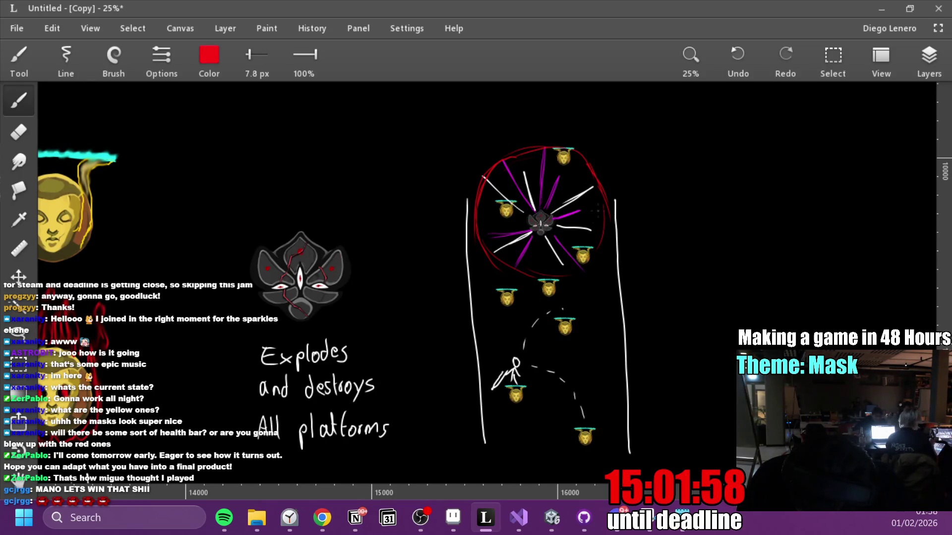
pyautogui.moveTo(537, 233); pyautogui.dragTo(530, 242)
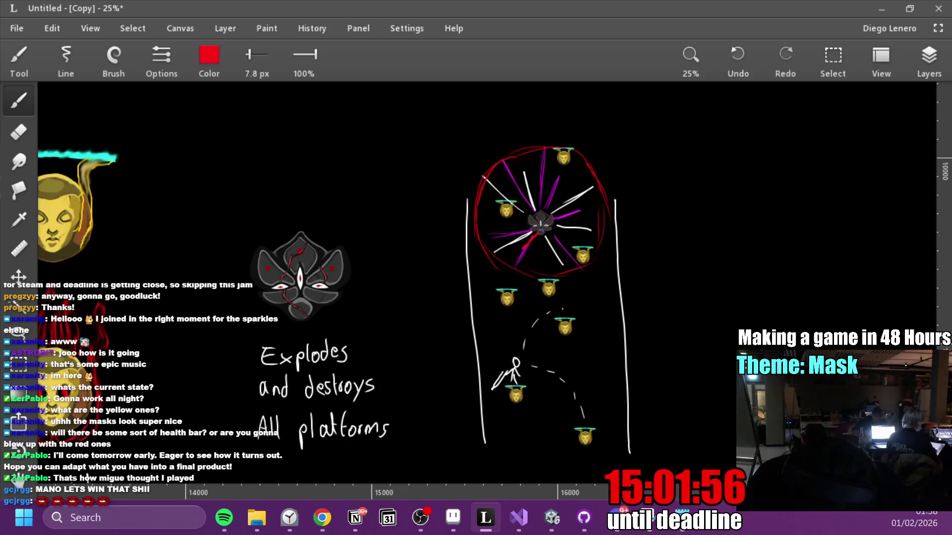
pyautogui.hotkey('ctrl', 'z')
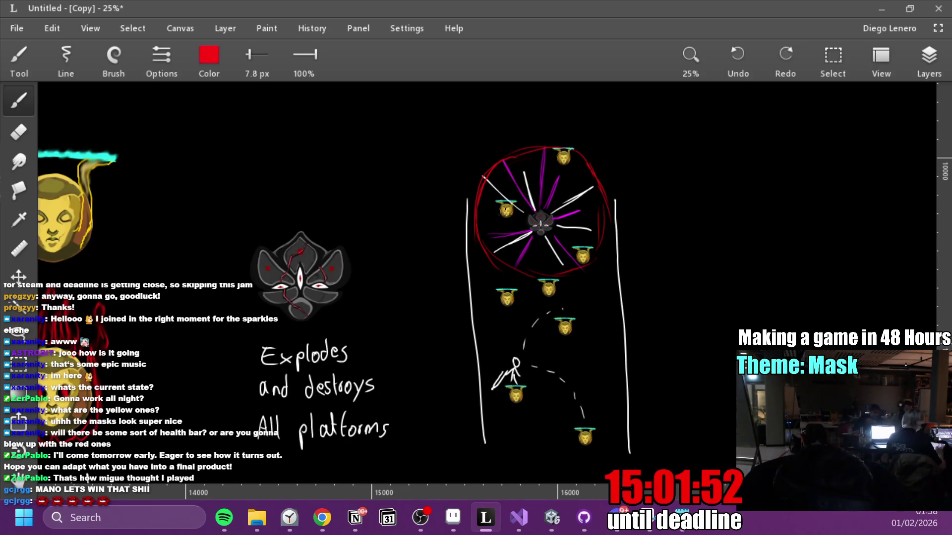
# Cross out the mask platforms inside the circle with red X marks.
pyautogui.moveTo(499, 199); pyautogui.dragTo(512, 217)
pyautogui.moveTo(513, 199); pyautogui.dragTo(499, 218)
pyautogui.moveTo(558, 151); pyautogui.dragTo(570, 165)
pyautogui.moveTo(570, 152); pyautogui.dragTo(557, 166)
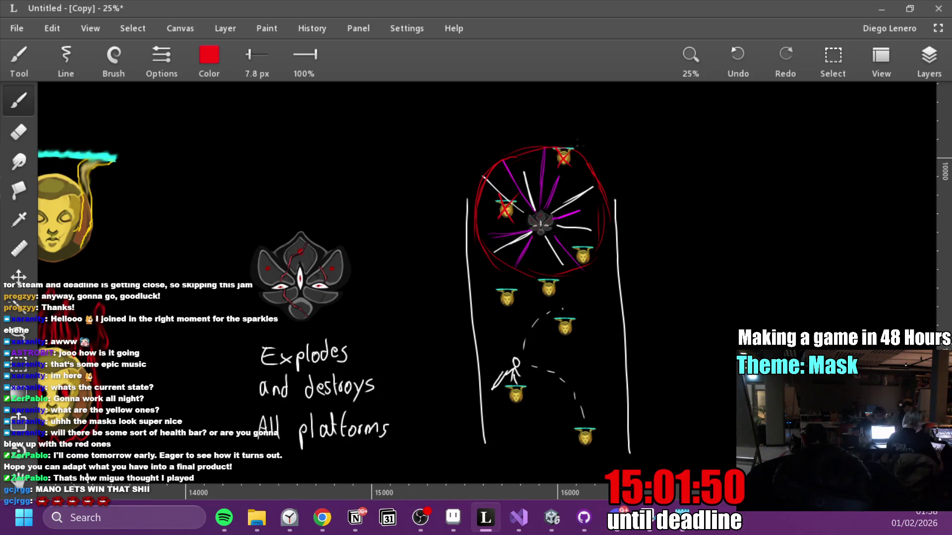
pyautogui.moveTo(574, 244); pyautogui.dragTo(590, 265)
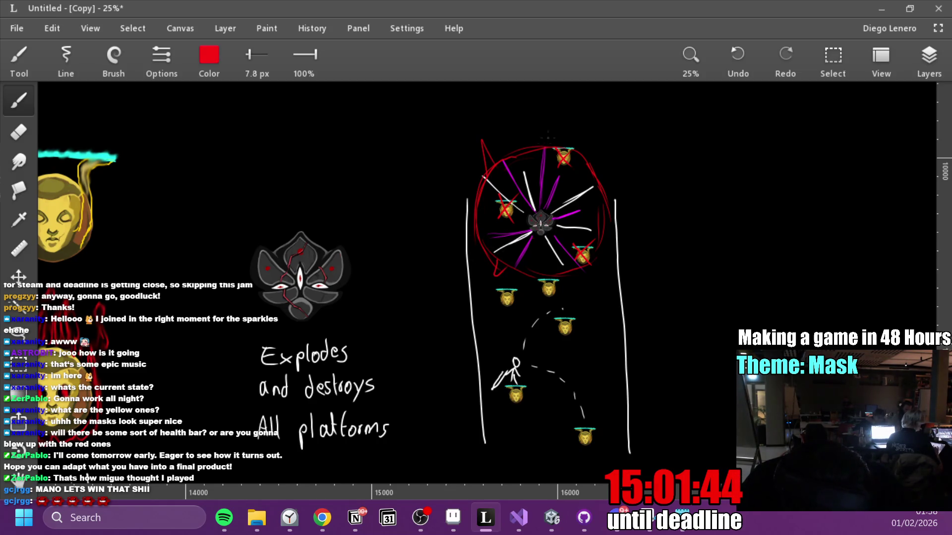
pyautogui.moveTo(471, 206); pyautogui.dragTo(453, 220)
pyautogui.moveTo(593, 168); pyautogui.dragTo(601, 179)
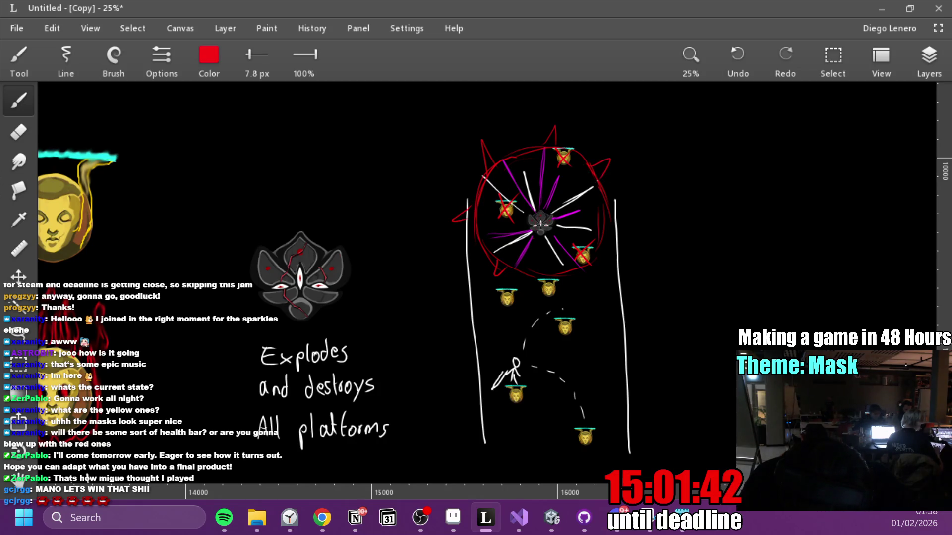
pyautogui.hotkey('ctrl', 'z')
pyautogui.hotkey('ctrl', 'z')
pyautogui.hotkey('ctrl', 'z')
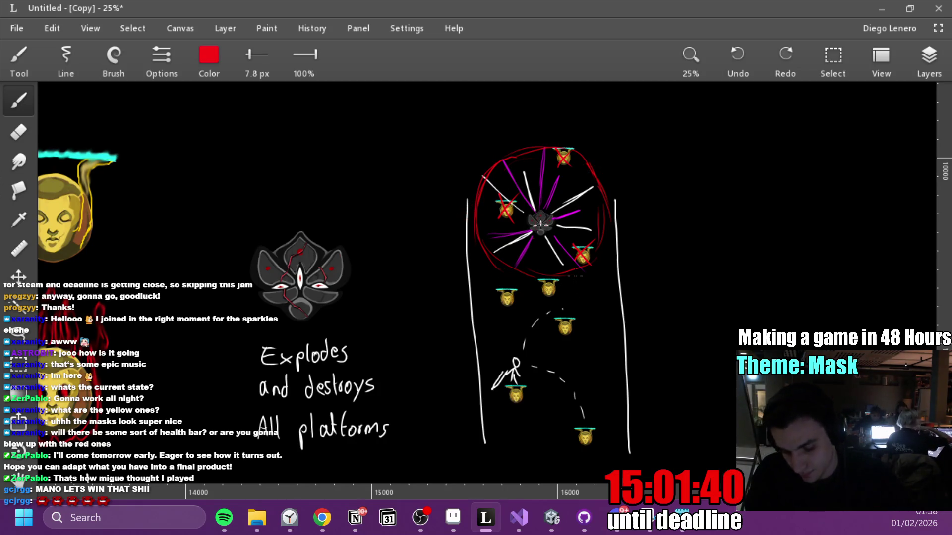
# Handwrite 'Explosion' in red to the right of the circle.
pyautogui.moveTo(618, 163); pyautogui.dragTo(643, 184)
pyautogui.moveTo(655, 156); pyautogui.dragTo(664, 177)
pyautogui.moveTo(674, 168)
pyautogui.mouseDown()
pyautogui.moveTo(675, 178)
pyautogui.moveTo(697, 182)
pyautogui.mouseUp()
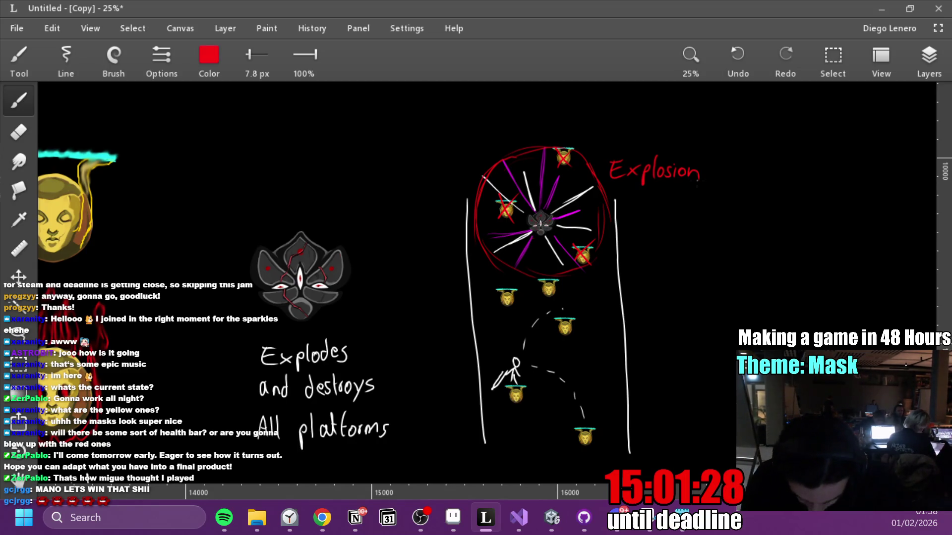
pyautogui.hscroll(-5, 697, 181)
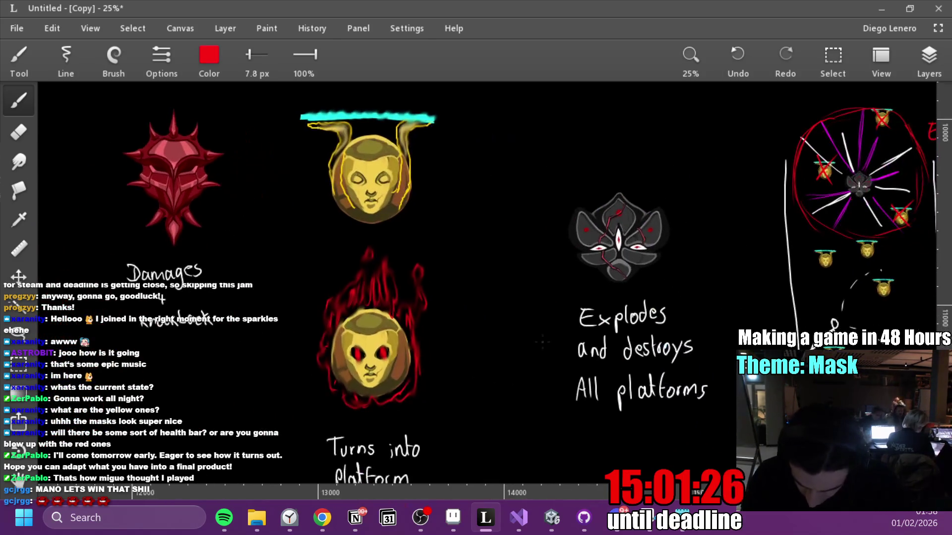
# Zoom out to 12.5% and nudge the view to frame the whole concept row.
pyautogui.click(682, 63)
pyautogui.click(649, 123)
pyautogui.click(685, 66)
pyautogui.moveTo(624, 370)
pyautogui.mouseDown()
pyautogui.moveTo(525, 369)
pyautogui.moveTo(598, 370)
pyautogui.mouseUp()
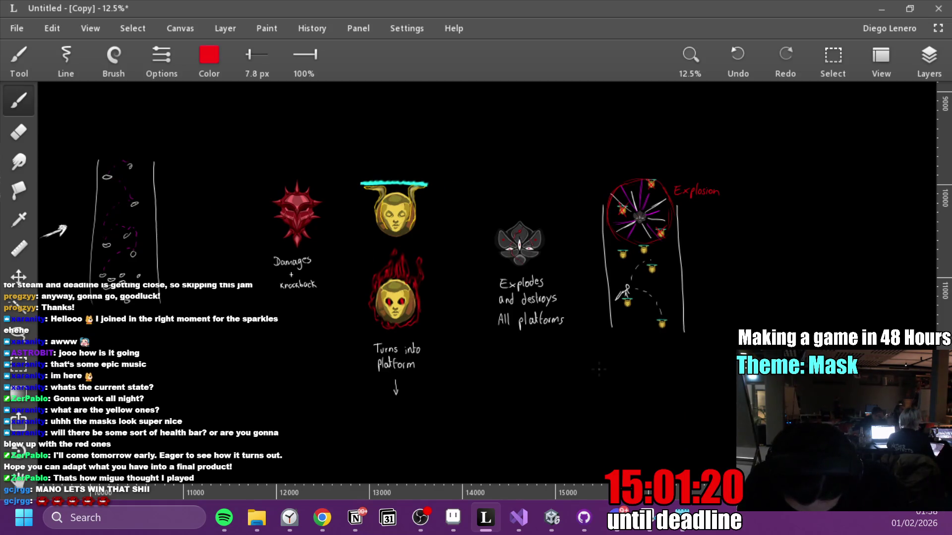
pyautogui.moveTo(597, 366)
pyautogui.mouseDown()
pyautogui.moveTo(548, 373)
pyautogui.moveTo(632, 365)
pyautogui.mouseUp()
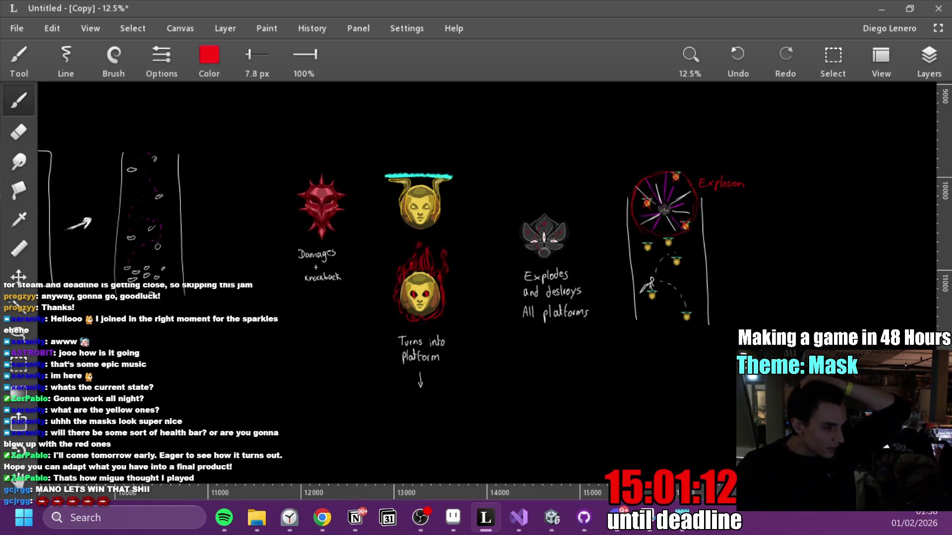
# Alt+Tab to other apps including Chrome, then return and begin zooming back in.
pyautogui.hotkey('alt', 'Tab')
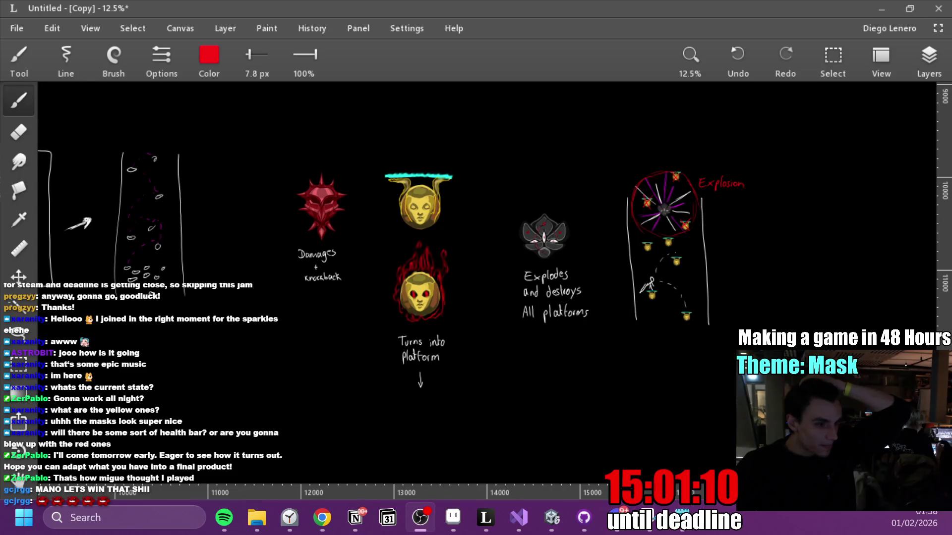
pyautogui.hotkey('alt', 'Tab')
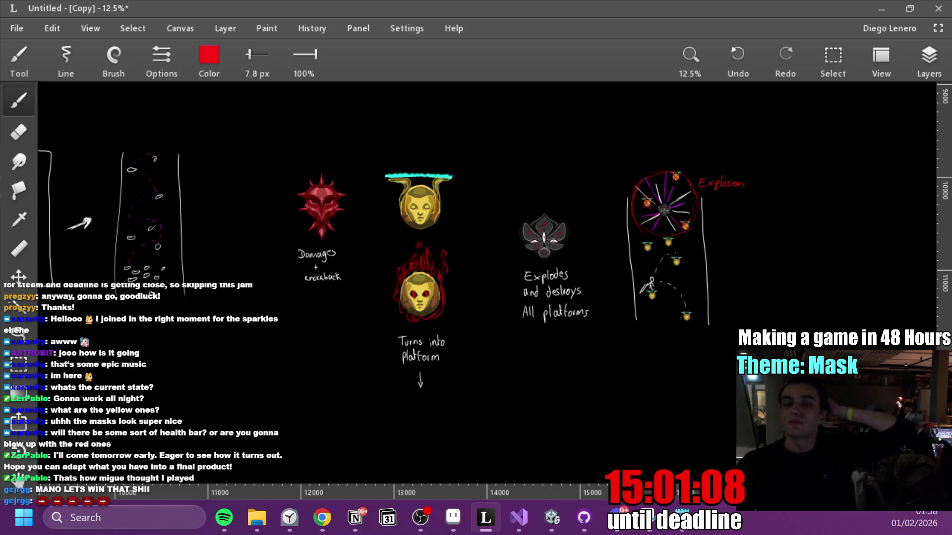
pyautogui.hotkey('alt', 'Tab')
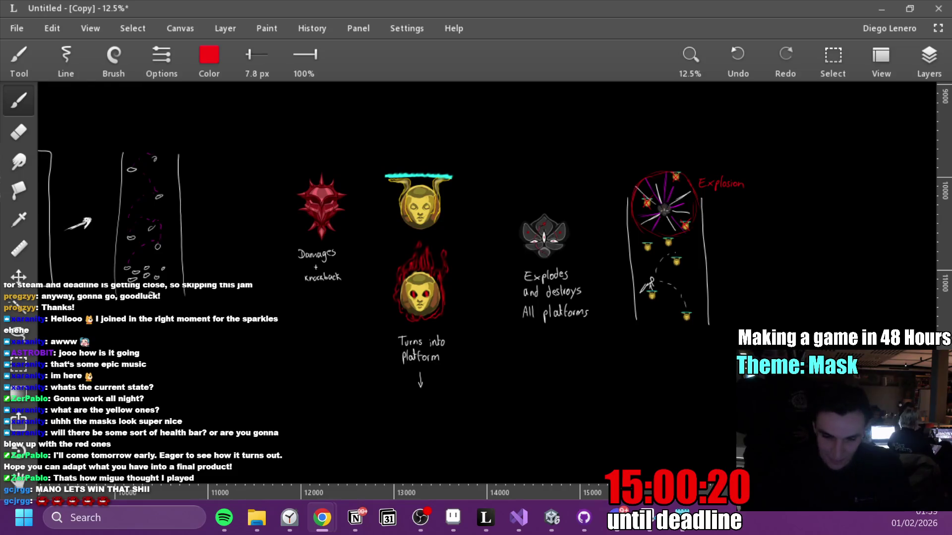
pyautogui.click(691, 59)
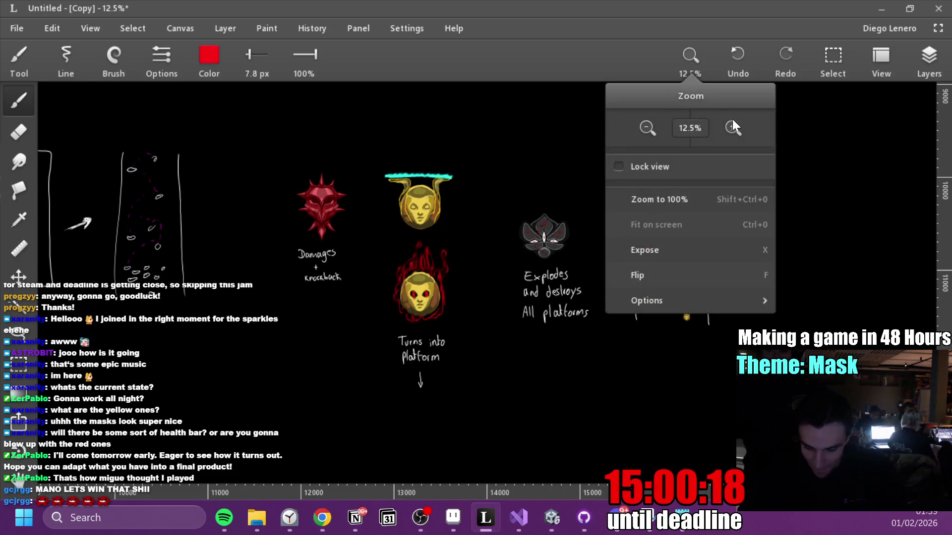
# Return to 25% zoom and move the view left to just above the 'Enemy comes from Above?' panel.
pyautogui.click(733, 124)
pyautogui.click(694, 69)
pyautogui.moveTo(329, 237); pyautogui.dragTo(643, 266)
pyautogui.hscroll(-10, 643, 265)
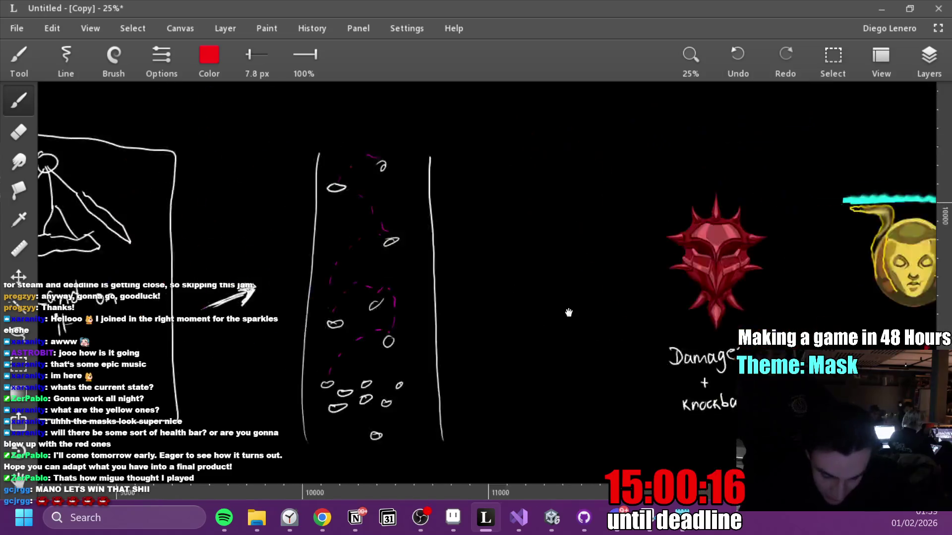
pyautogui.hscroll(-1, 556, 310)
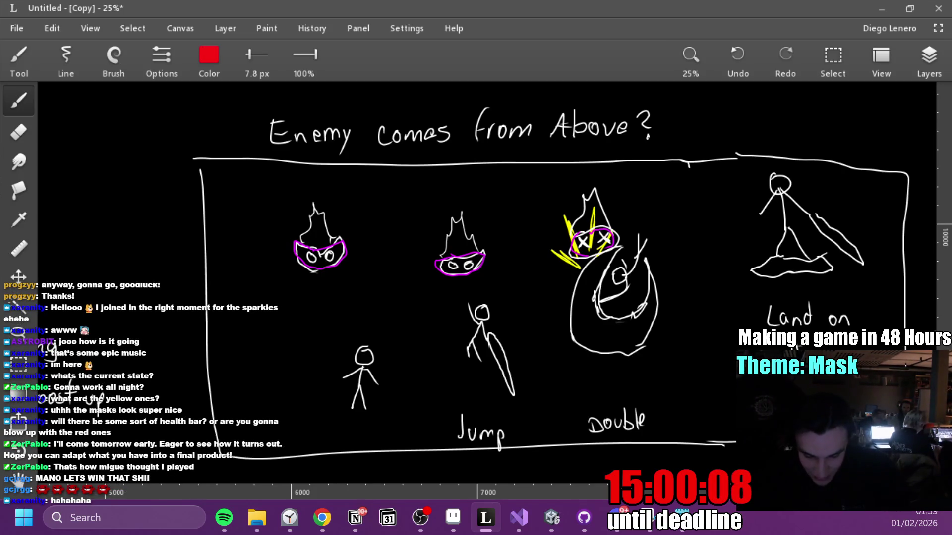
pyautogui.moveTo(626, 171)
pyautogui.mouseDown()
pyautogui.moveTo(628, 376)
pyautogui.moveTo(563, 251)
pyautogui.moveTo(663, 303)
pyautogui.mouseUp()
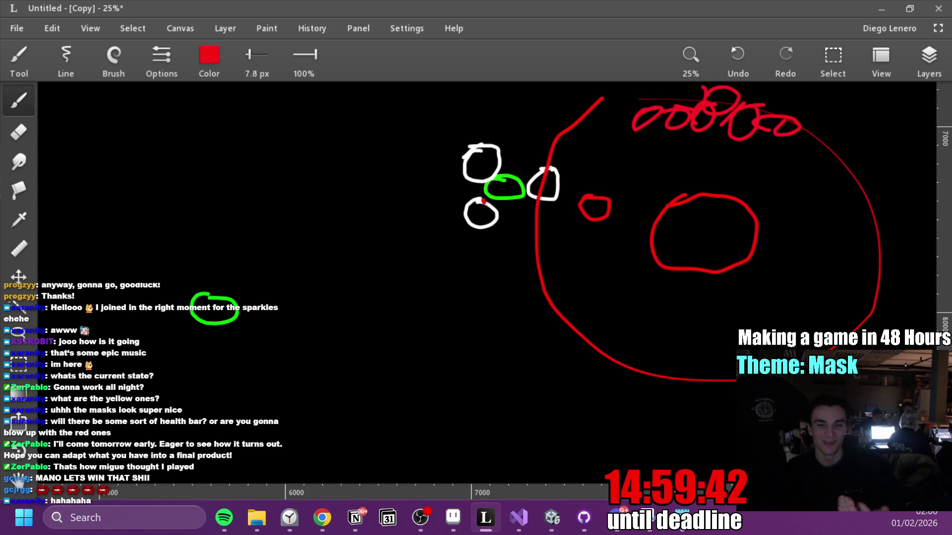
# Switch briefly to Unity, return to Leonardo, and scroll down to the 'Enemy comes from Above?' panel.
pyautogui.hotkey('alt', 'Tab')
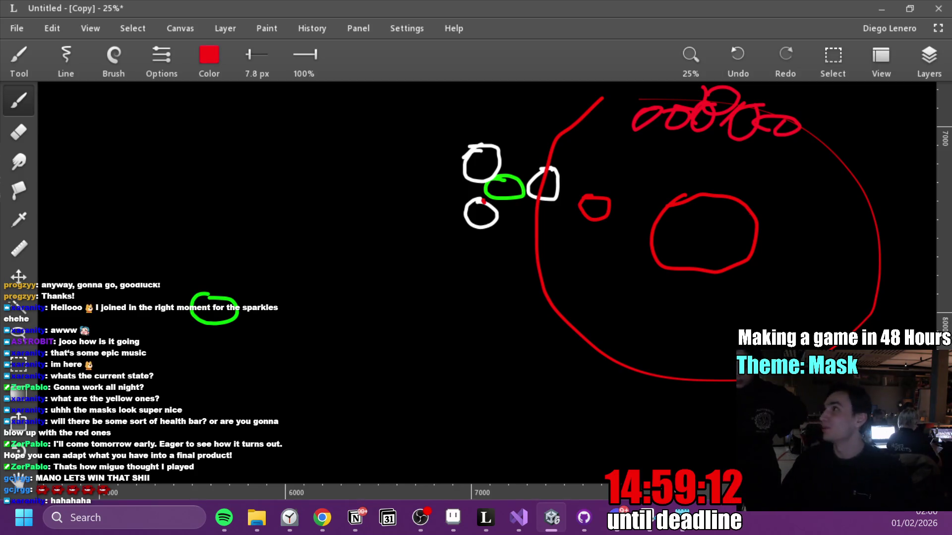
pyautogui.click(455, 322)
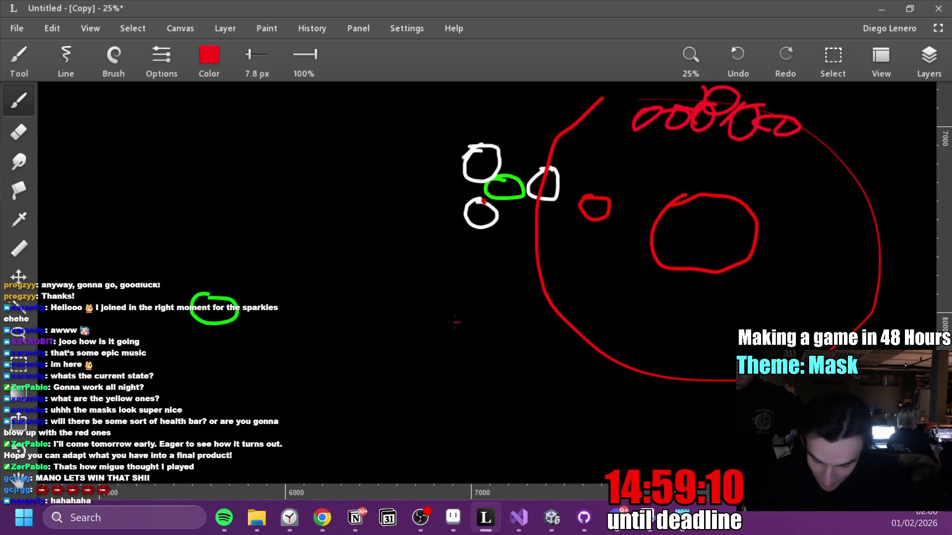
pyautogui.scroll(-10, 455, 323)
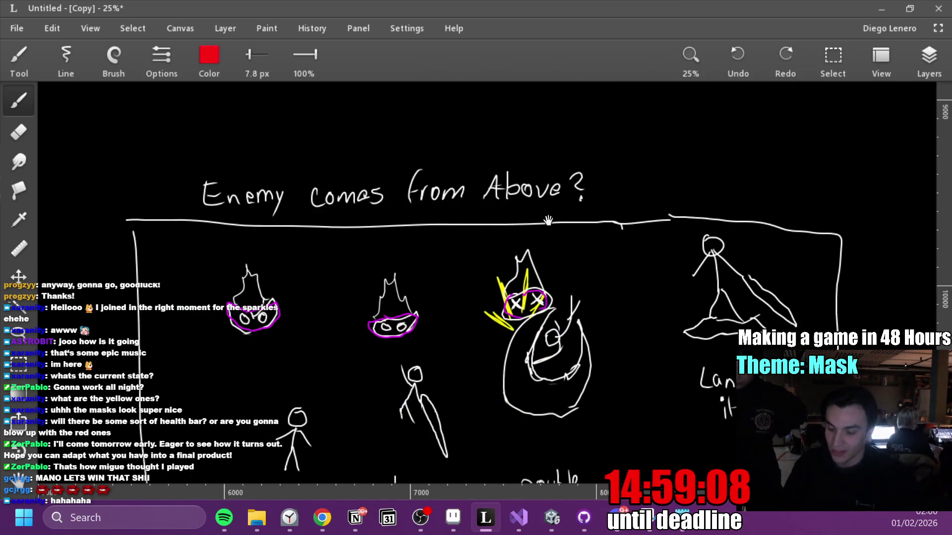
pyautogui.scroll(-3, 547, 220)
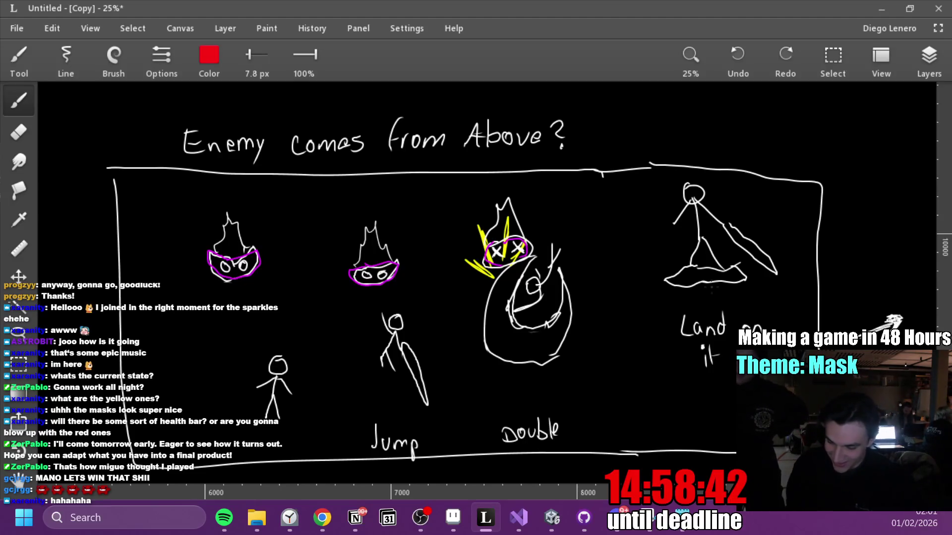
pyautogui.moveTo(558, 346)
pyautogui.mouseDown()
pyautogui.moveTo(460, 380)
pyautogui.moveTo(725, 301)
pyautogui.moveTo(656, 276)
pyautogui.mouseUp()
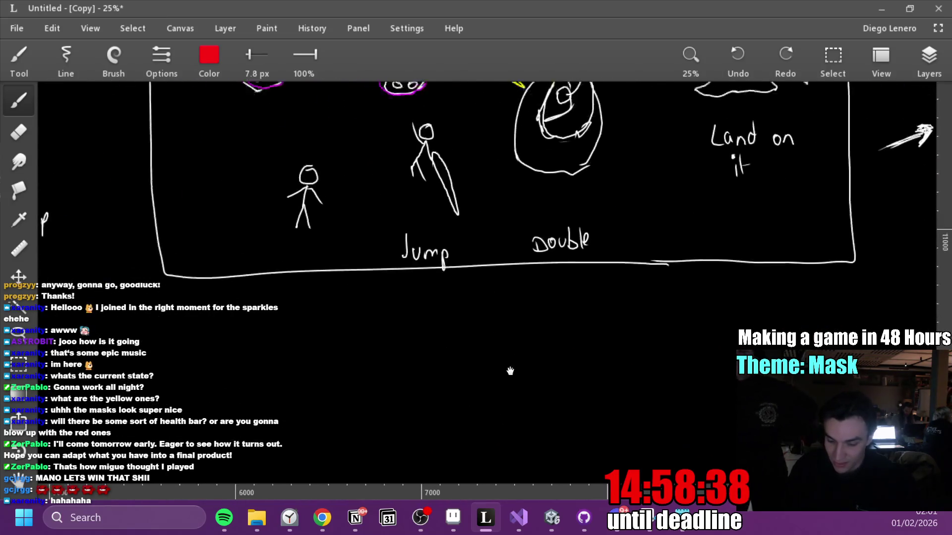
pyautogui.moveTo(512, 357); pyautogui.dragTo(456, 412)
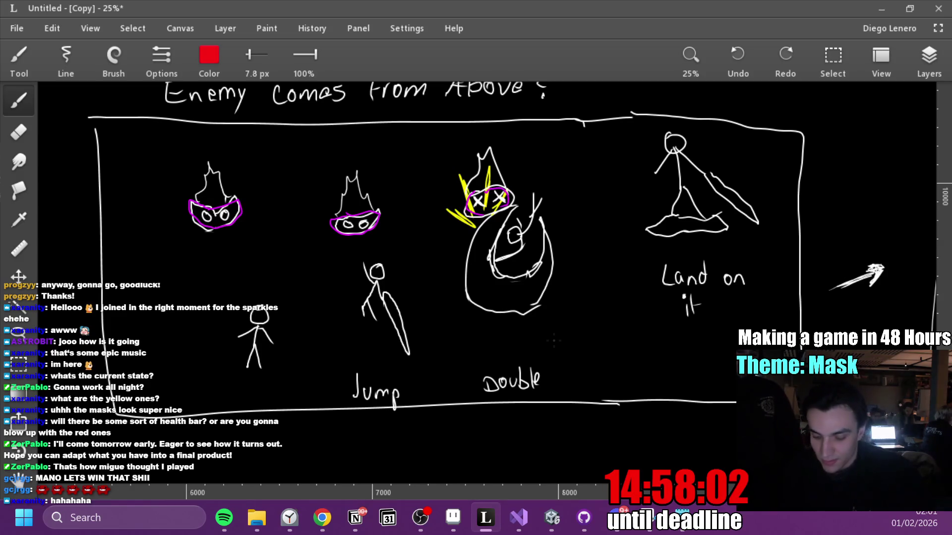
pyautogui.click(701, 60)
pyautogui.click(690, 54)
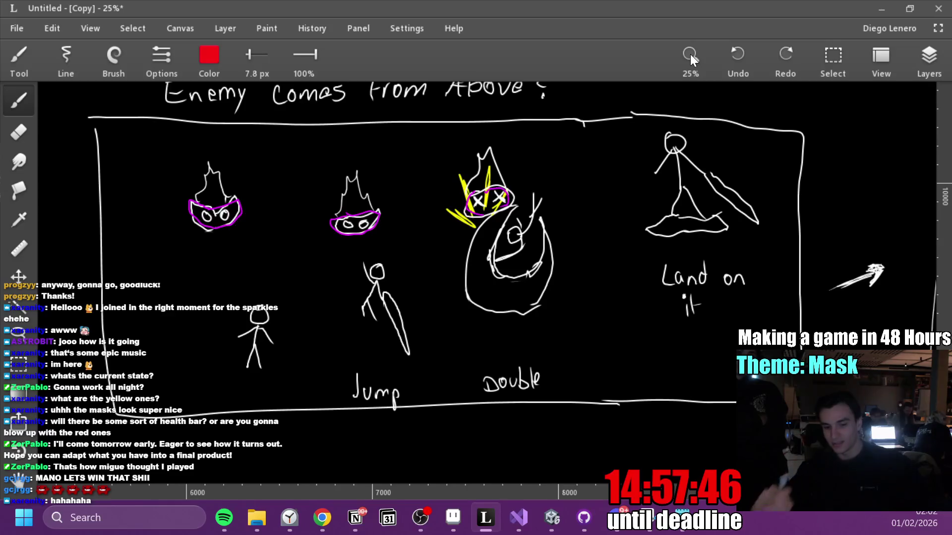
pyautogui.moveTo(793, 323)
pyautogui.mouseDown()
pyautogui.moveTo(682, 318)
pyautogui.moveTo(575, 347)
pyautogui.moveTo(390, 364)
pyautogui.mouseUp()
# Draw a long red arc across the flaming Explodes mask, then pan left to the 'Land on it' sketches.
pyautogui.moveTo(539, 342); pyautogui.dragTo(210, 362)
pyautogui.moveTo(585, 364); pyautogui.dragTo(362, 269)
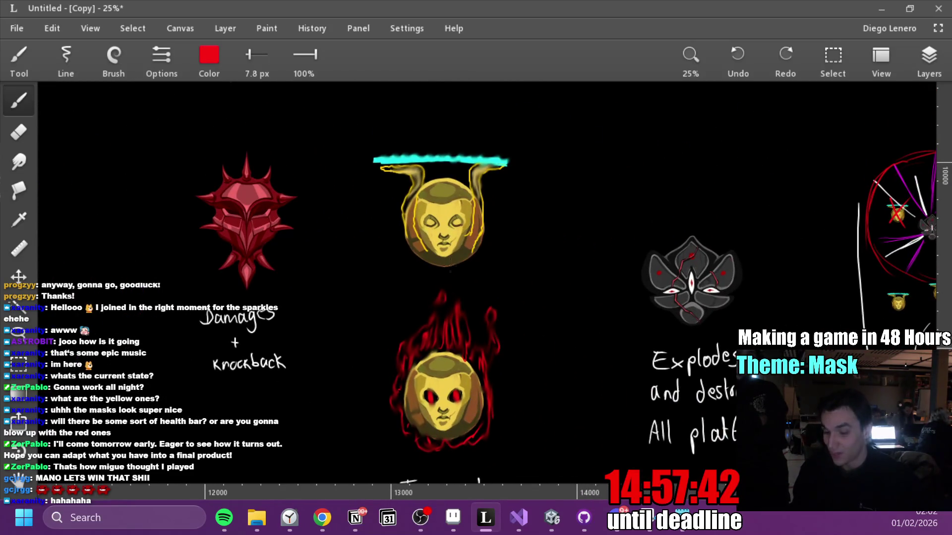
pyautogui.moveTo(493, 333); pyautogui.dragTo(467, 306)
pyautogui.scroll(-1, 467, 306)
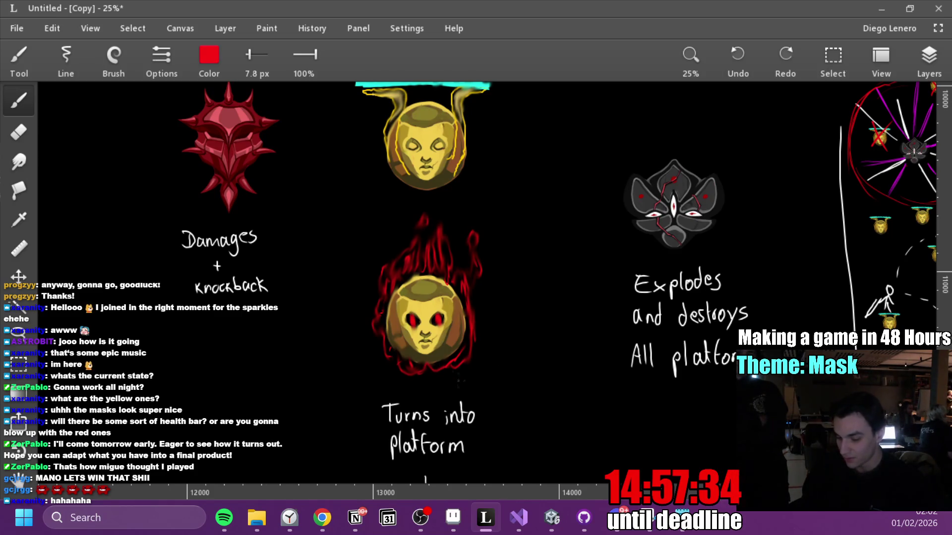
pyautogui.moveTo(526, 318); pyautogui.dragTo(352, 455)
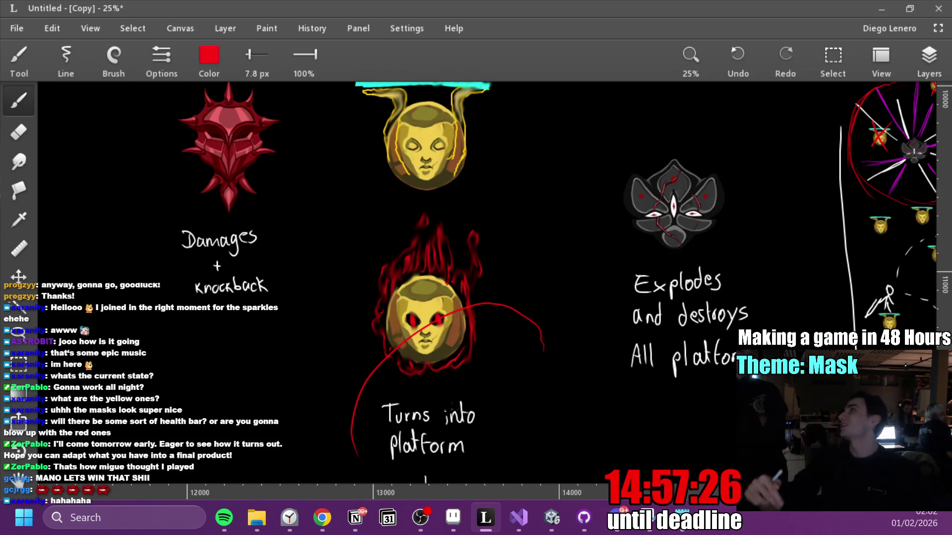
pyautogui.moveTo(442, 301)
pyautogui.mouseDown()
pyautogui.moveTo(465, 383)
pyautogui.moveTo(681, 383)
pyautogui.mouseUp()
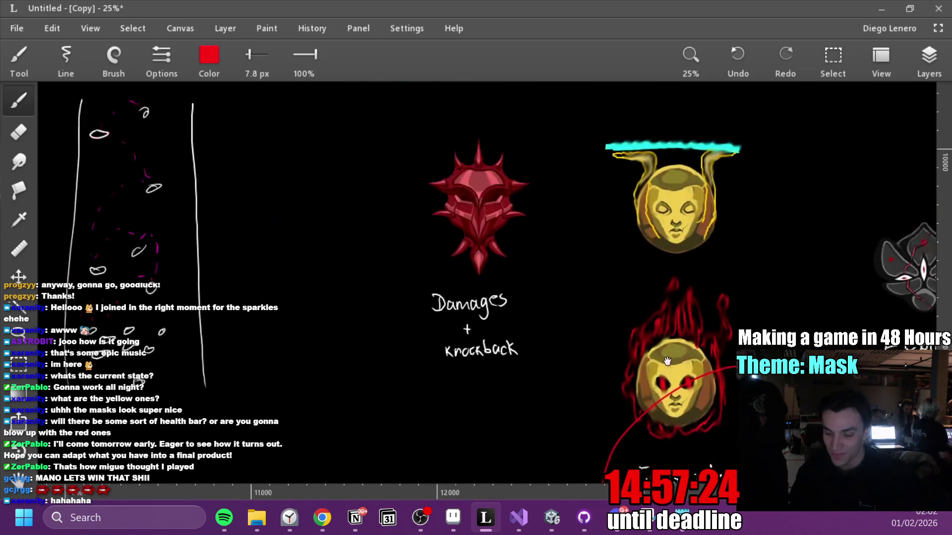
pyautogui.moveTo(431, 384); pyautogui.dragTo(597, 384)
pyautogui.moveTo(443, 384); pyautogui.dragTo(596, 384)
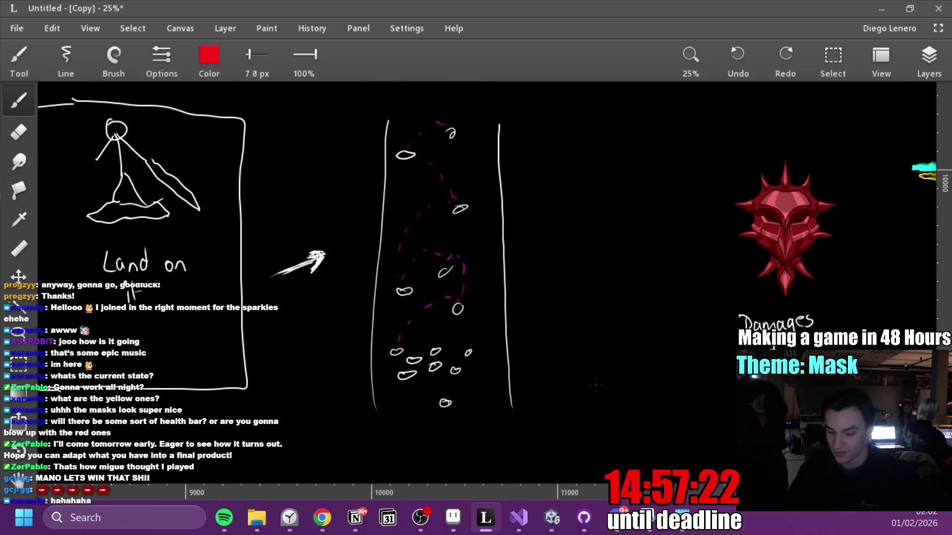